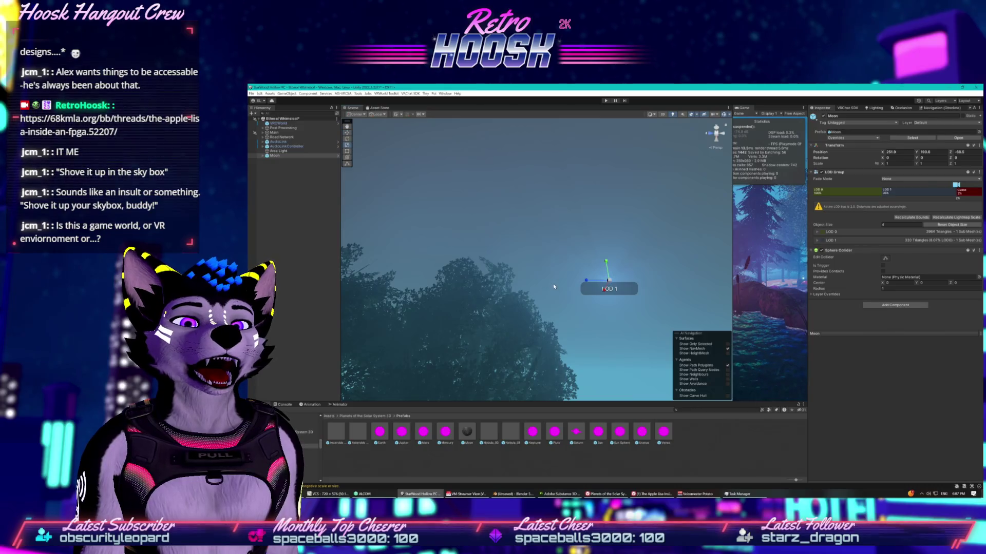
Step: Enlarge the Moon with the Scale tool, then start Play mode with a wider Game view
{"action": "mouse_move", "coordinate": [608, 281]}
{"action": "left_mouse_down"}
{"action": "mouse_move", "coordinate": [628, 261]}
{"action": "mouse_move", "coordinate": [646, 261]}
{"action": "mouse_move", "coordinate": [667, 192]}
{"action": "mouse_move", "coordinate": [677, 203]}
{"action": "left_mouse_up"}
{"action": "scroll", "coordinate": [466, 250], "scroll_direction": "up", "scroll_amount": 3}
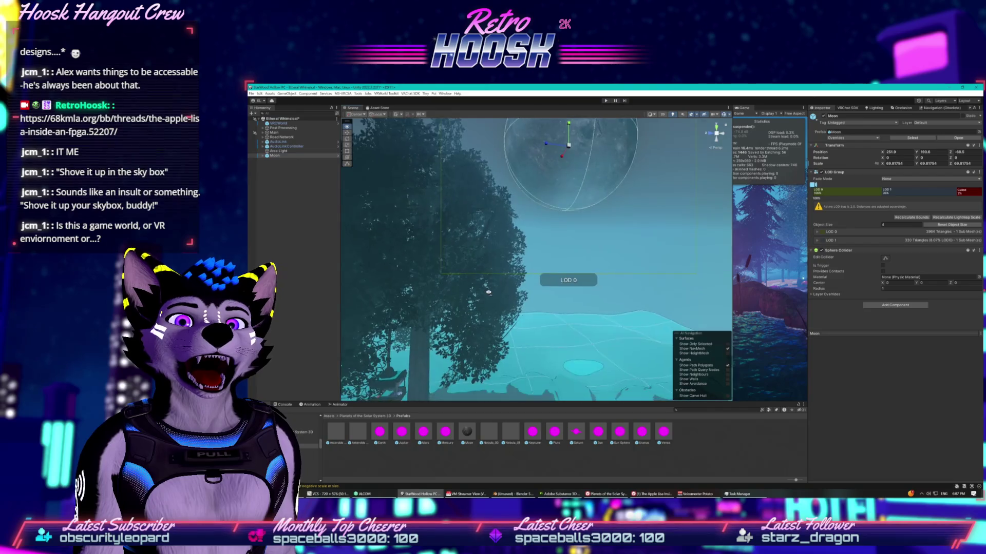
{"action": "left_click", "coordinate": [606, 101]}
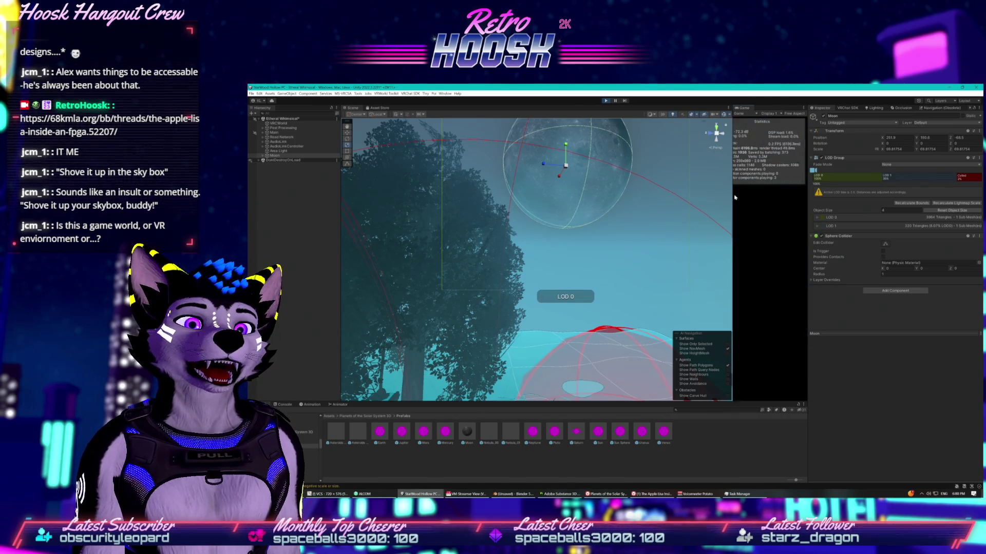
{"action": "left_click_drag", "start_coordinate": [730, 195], "coordinate": [463, 192]}
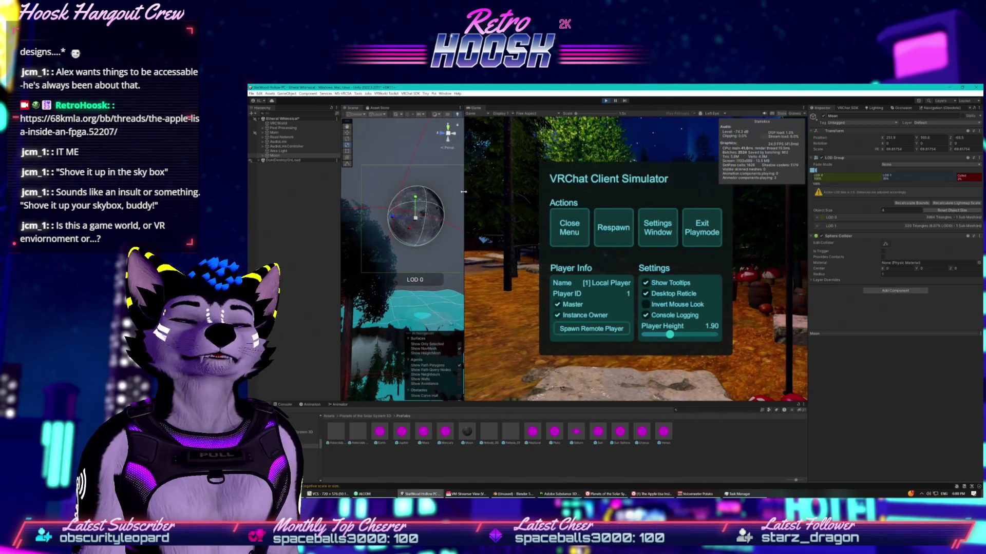
Step: Dismiss the Client Simulator menu, survey the night sky and moon, then exit Play mode
{"action": "left_click", "coordinate": [556, 223]}
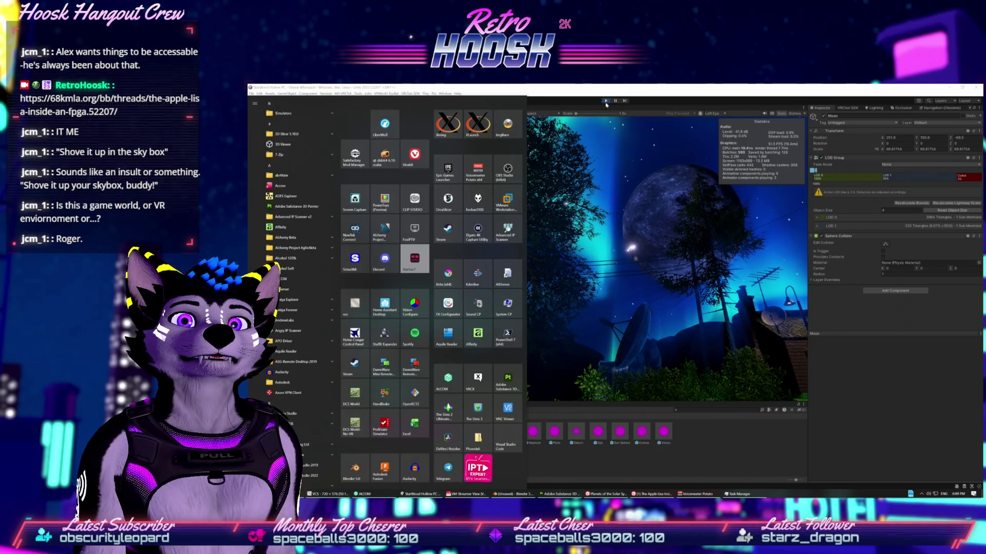
{"action": "key", "text": "ctrl+p"}
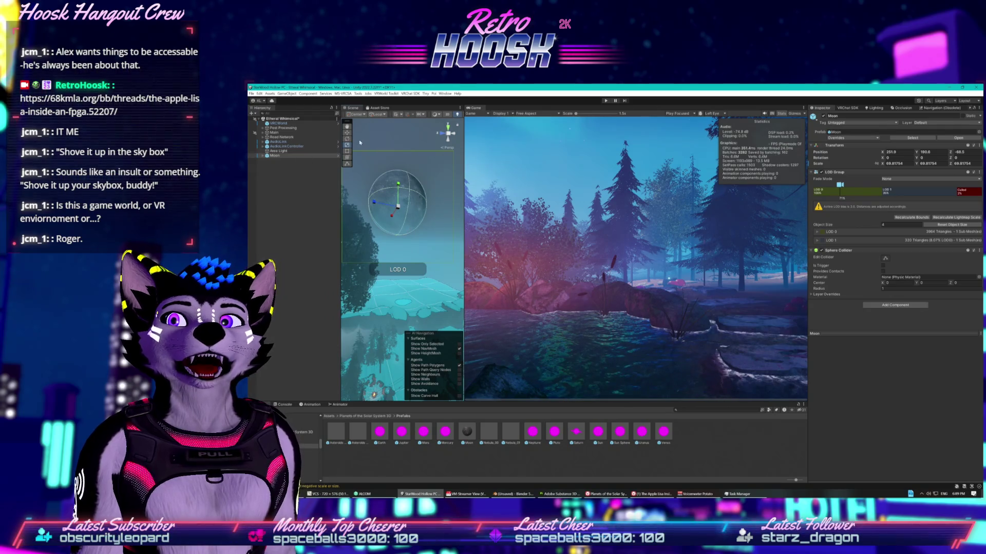
Step: Raise the Moon's Y position from 190.6 to about 412.8 and start Play mode again
{"action": "mouse_move", "coordinate": [400, 197]}
{"action": "left_mouse_down"}
{"action": "mouse_move", "coordinate": [410, 200]}
{"action": "mouse_move", "coordinate": [436, 135]}
{"action": "mouse_move", "coordinate": [454, 150]}
{"action": "left_mouse_up"}
{"action": "scroll", "coordinate": [454, 151], "scroll_direction": "down", "scroll_amount": 3}
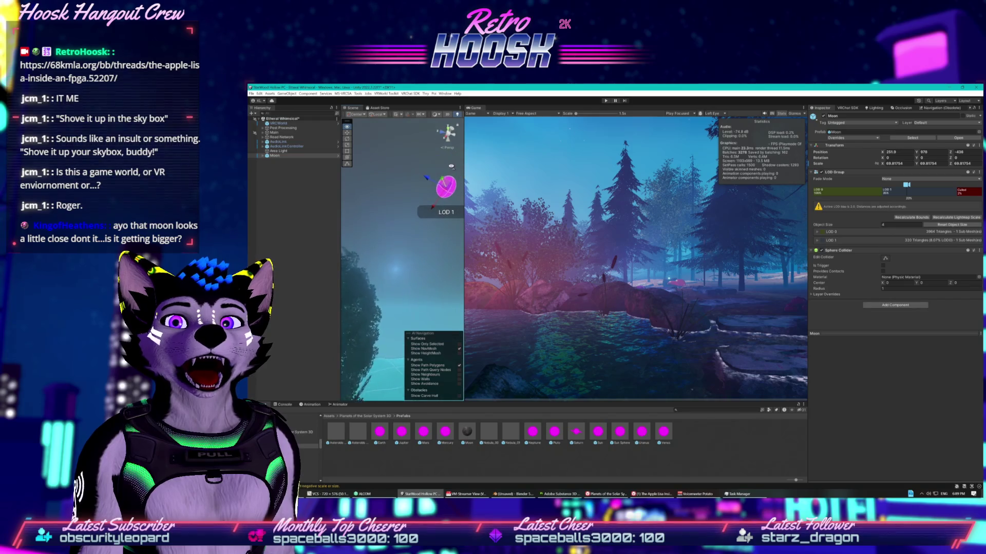
{"action": "left_click", "coordinate": [607, 100]}
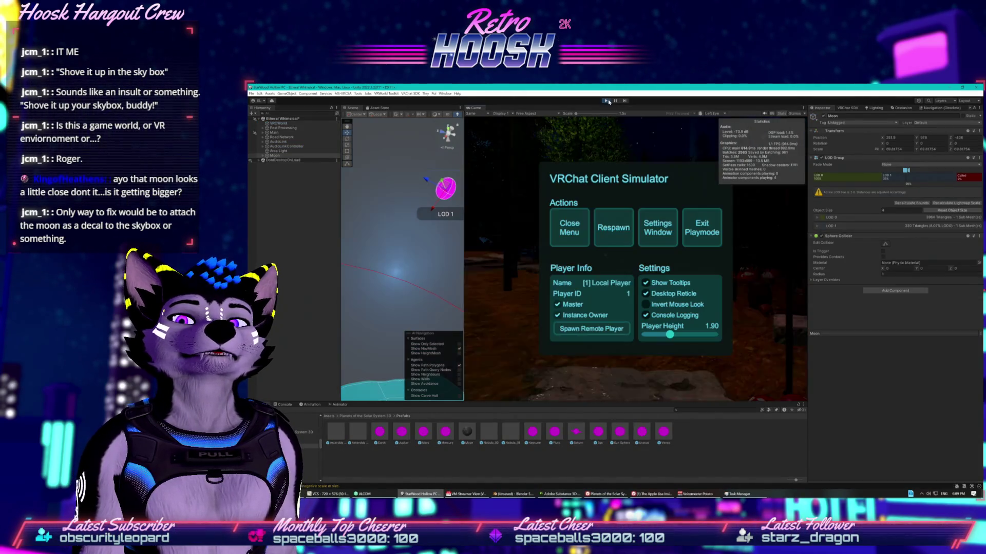
Step: Dismiss the simulator menu and walk the player along the lamp-lit path toward the waterfall
{"action": "left_click", "coordinate": [567, 234]}
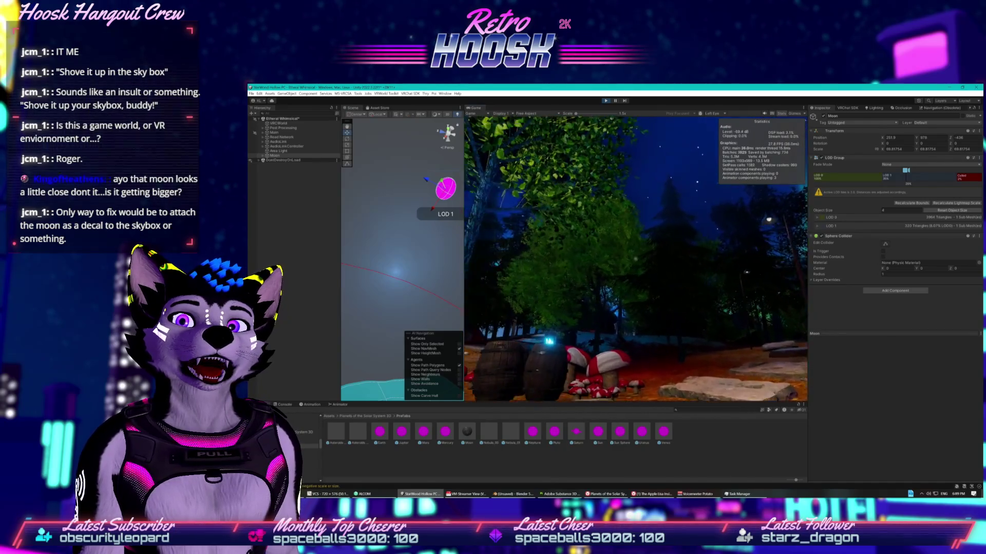
{"action": "key", "text": "w"}
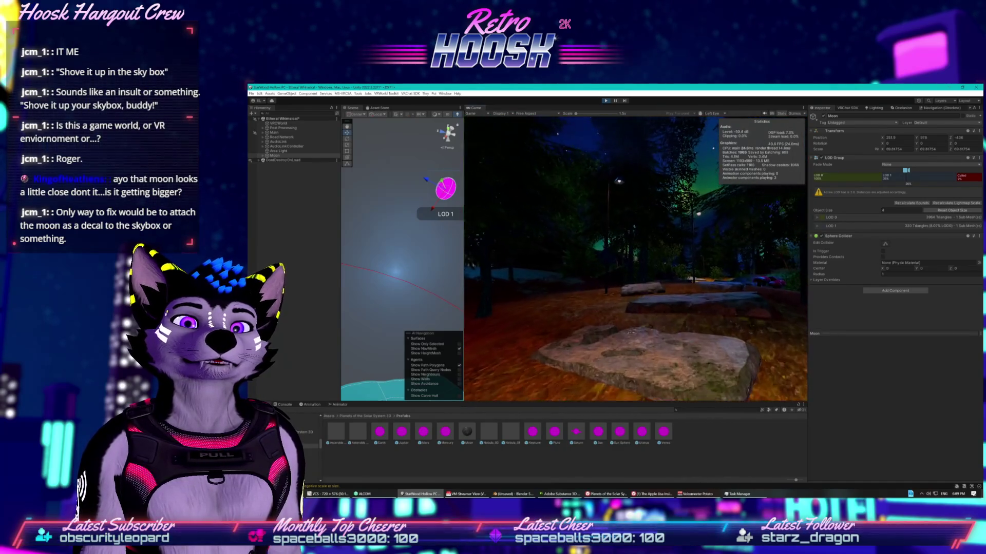
{"action": "key", "text": "w"}
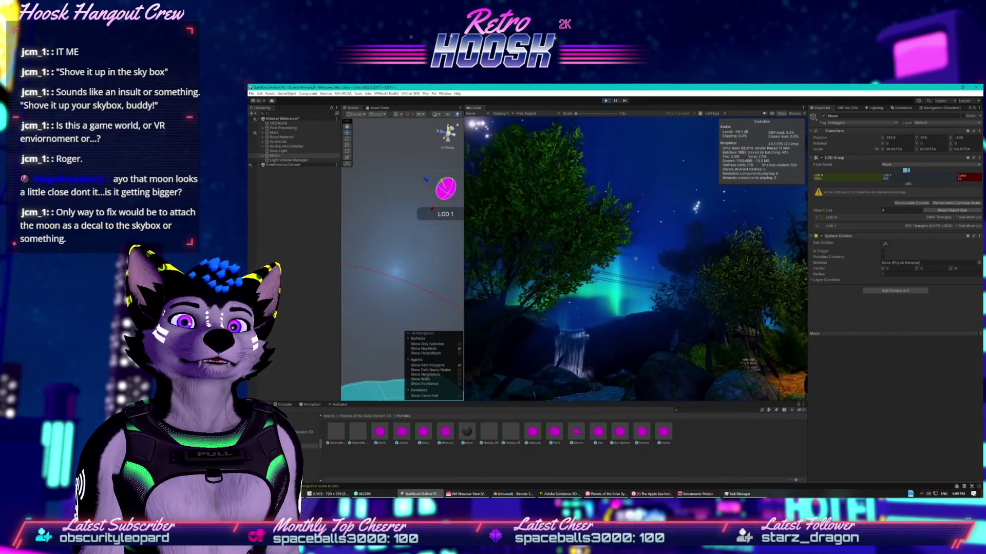
{"action": "key", "text": "w"}
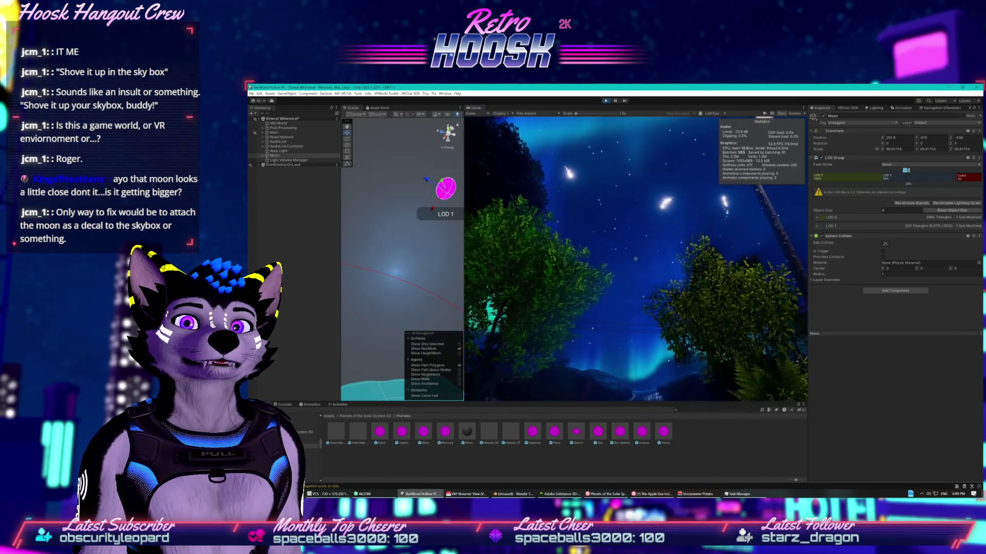
{"action": "key", "text": "w"}
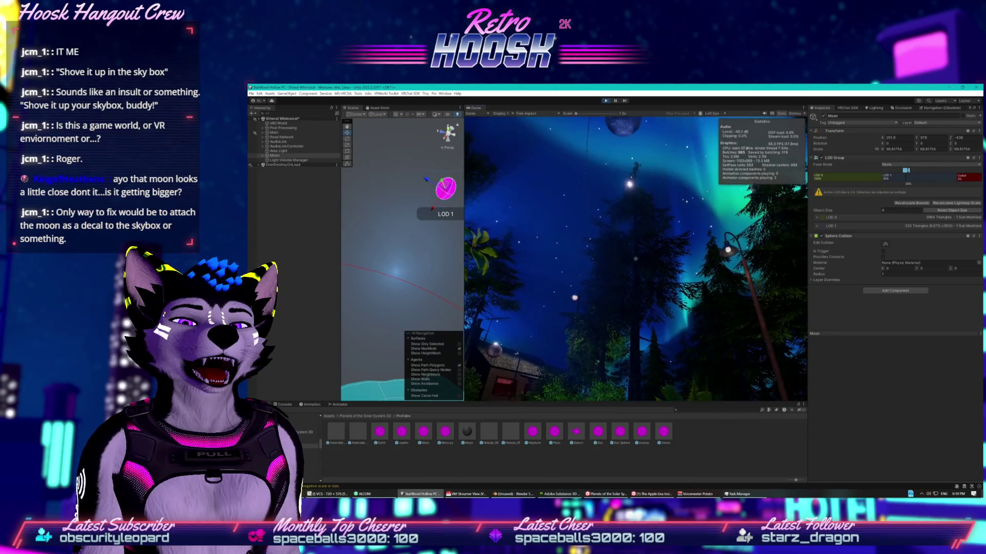
{"action": "key", "text": "w"}
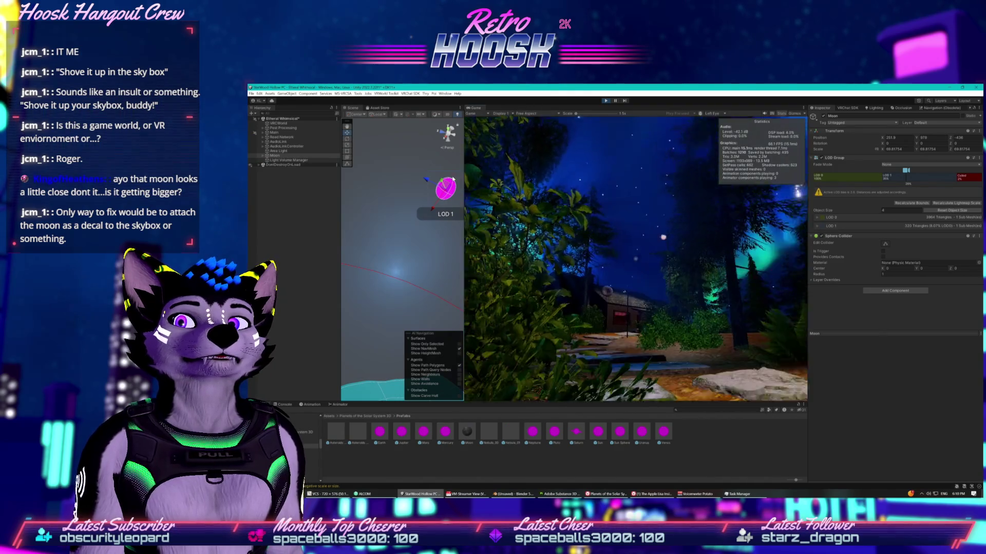
Step: Shift the Moon sideways, stop Play mode, and switch to the browser's asset page
{"action": "left_click_drag", "start_coordinate": [439, 204], "coordinate": [407, 249]}
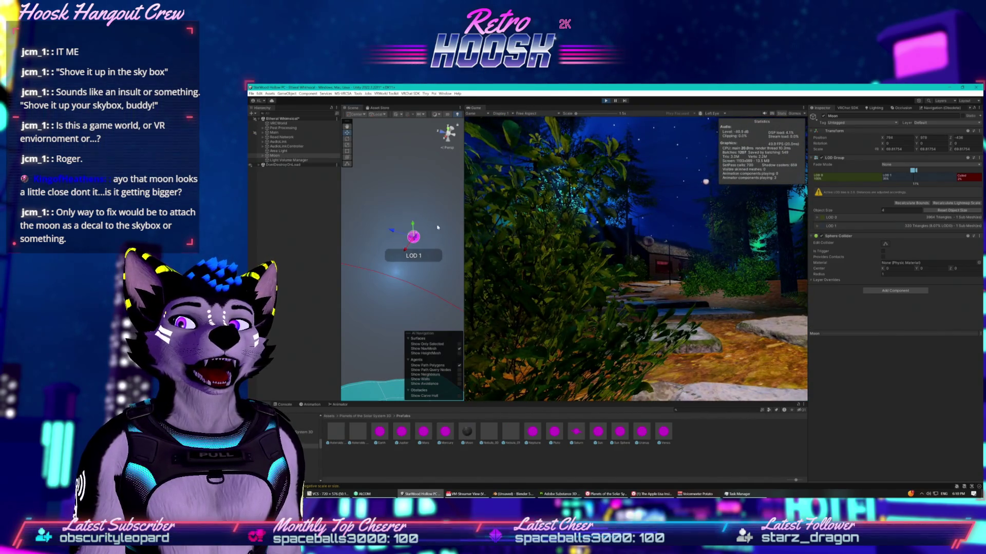
{"action": "key", "text": "super"}
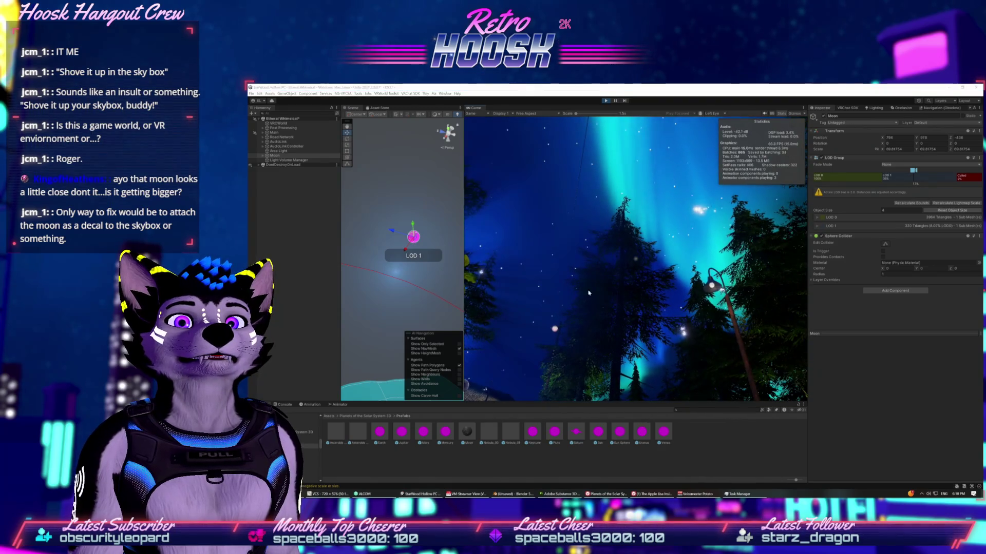
{"action": "key", "text": "super"}
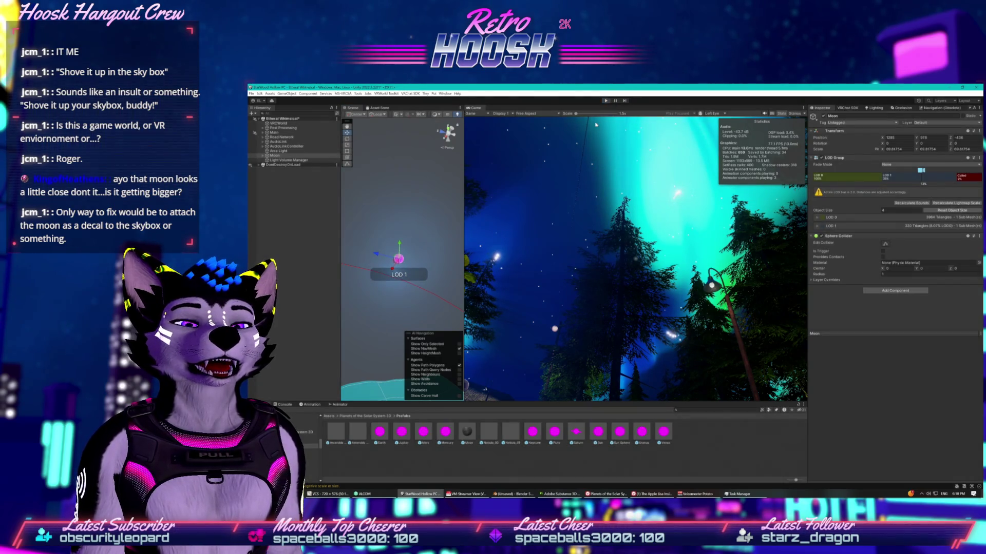
{"action": "left_click", "coordinate": [606, 100]}
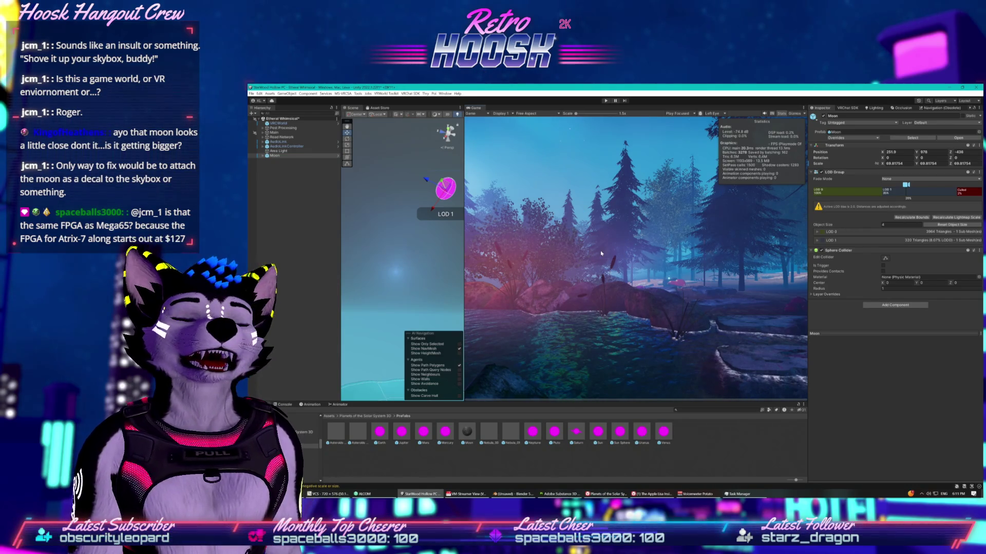
{"action": "left_click", "coordinate": [606, 493]}
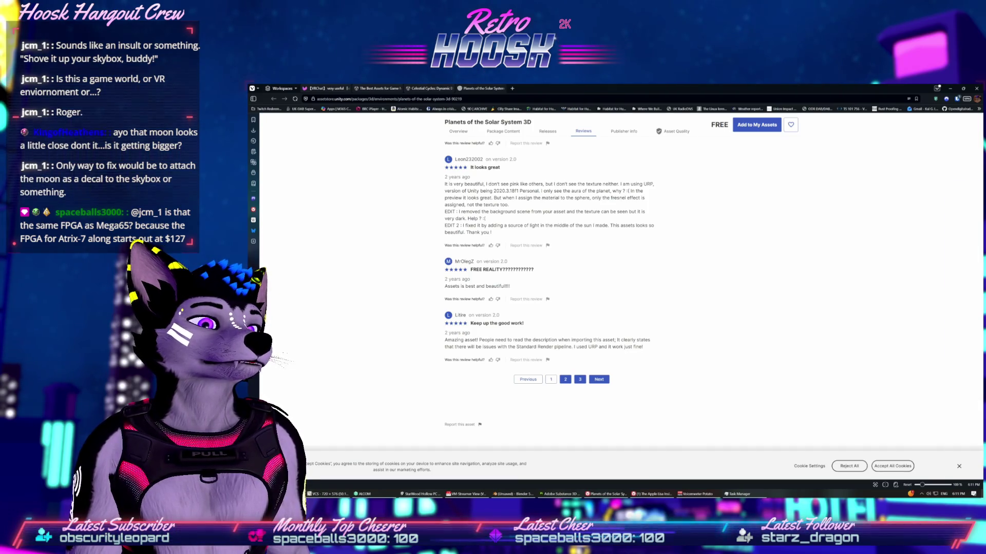
Step: Pull the eBay Artix-7 FPGA results into their own maximized window and scroll through the listings
{"action": "left_click_drag", "start_coordinate": [981, 112], "coordinate": [554, 112]}
{"action": "double_click", "coordinate": [555, 112]}
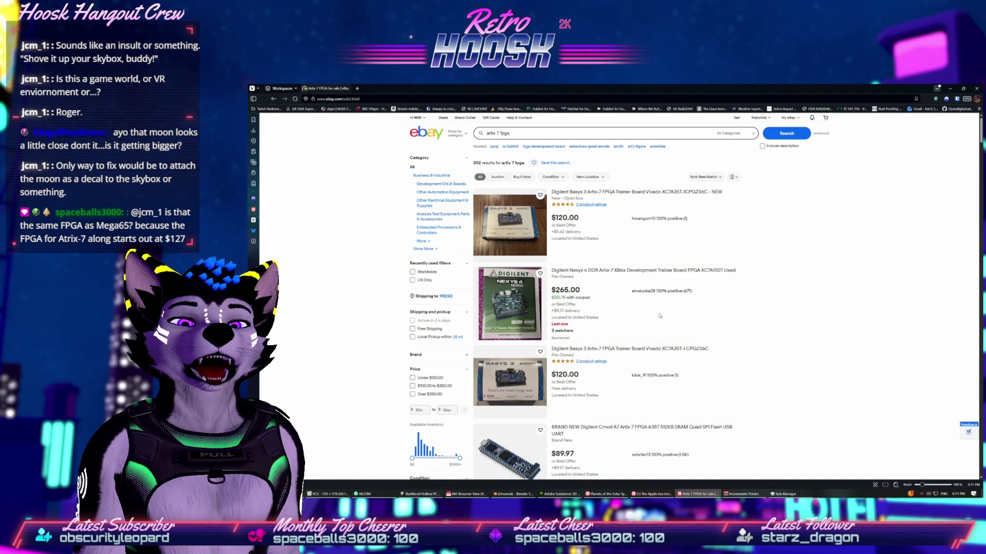
{"action": "scroll", "coordinate": [660, 316], "scroll_direction": "down", "scroll_amount": 5}
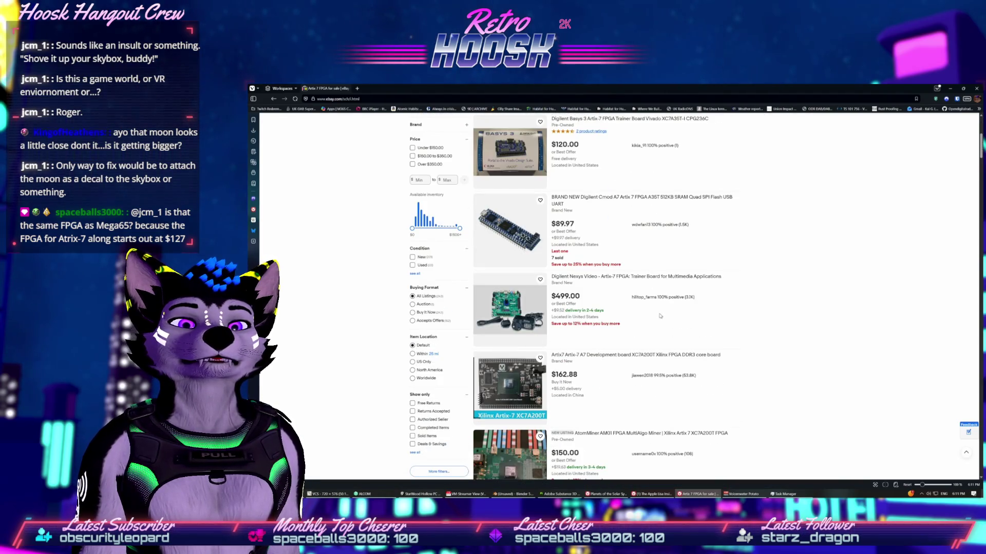
{"action": "scroll", "coordinate": [660, 316], "scroll_direction": "down", "scroll_amount": 15}
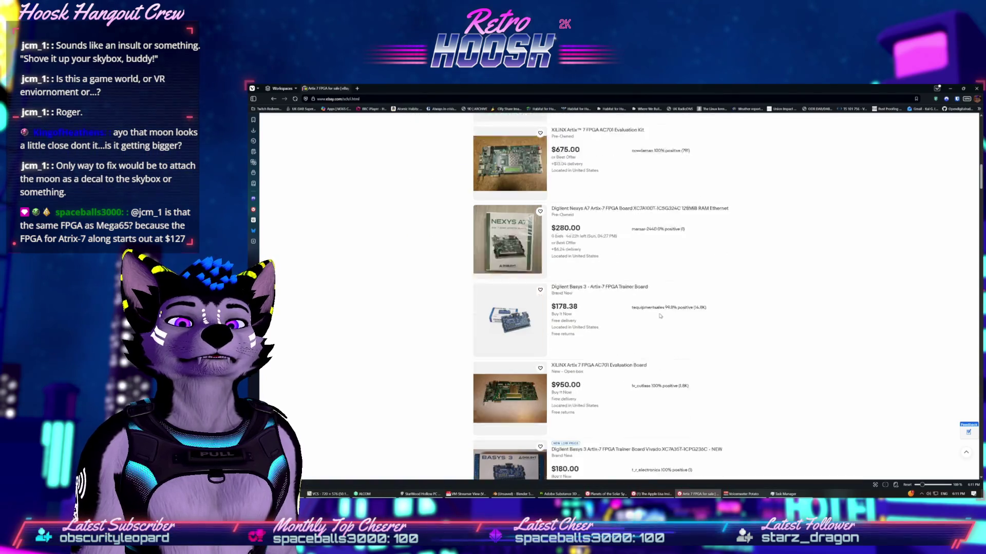
{"action": "scroll", "coordinate": [660, 316], "scroll_direction": "down", "scroll_amount": 3}
{"action": "scroll", "coordinate": [659, 315], "scroll_direction": "down", "scroll_amount": 15}
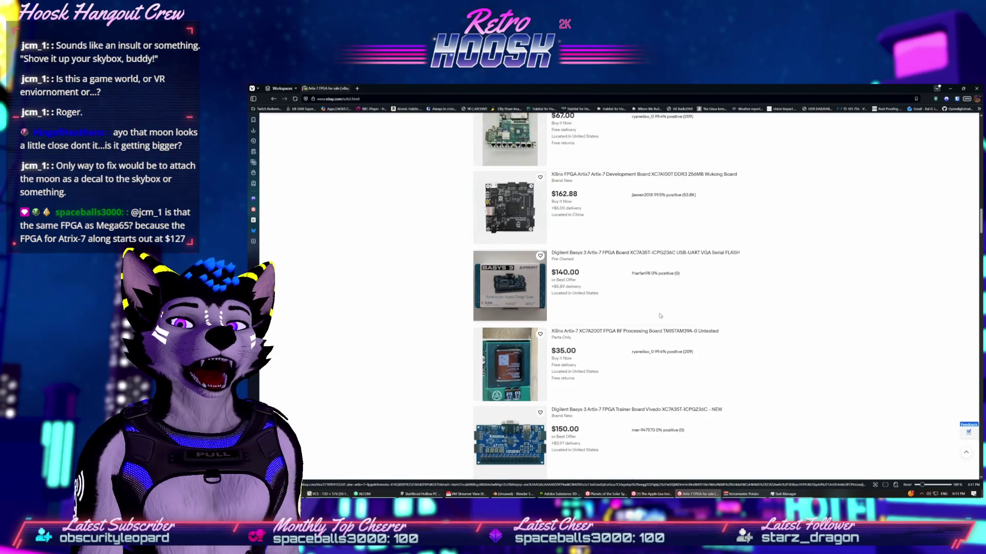
{"action": "scroll", "coordinate": [660, 316], "scroll_direction": "down", "scroll_amount": 1}
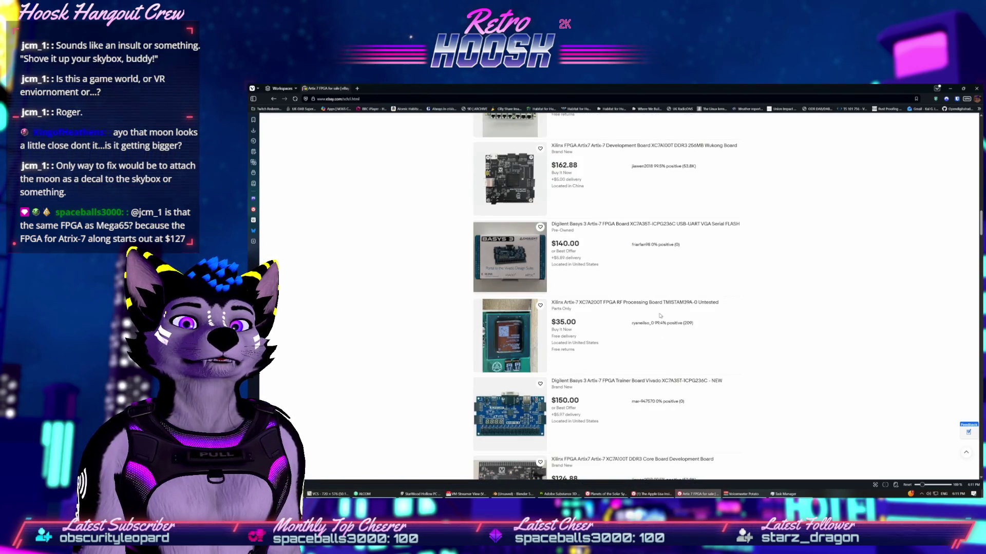
{"action": "scroll", "coordinate": [660, 316], "scroll_direction": "down", "scroll_amount": 2}
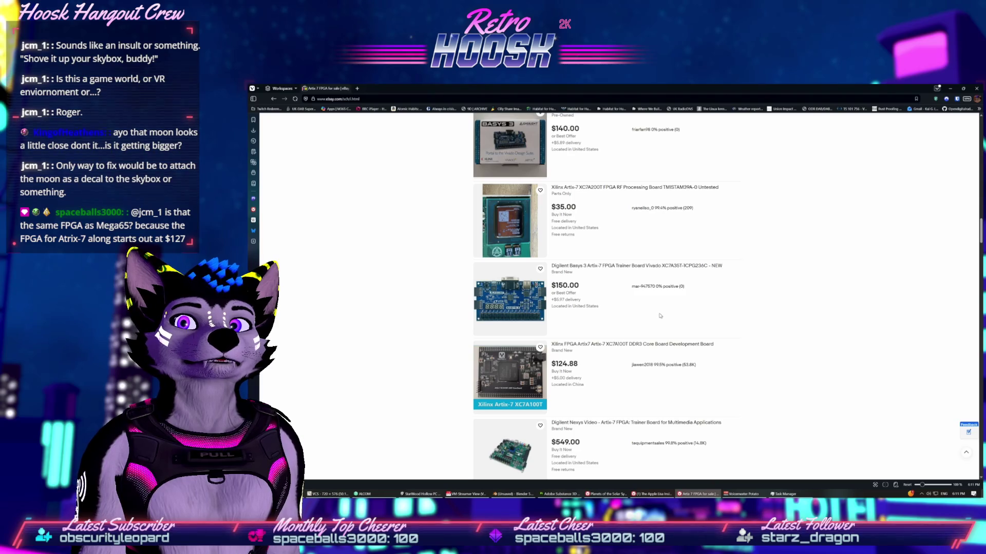
Step: Return to the Artix 7 FPGA results, scroll further, then close the eBay window
{"action": "key", "text": "ctrl+t"}
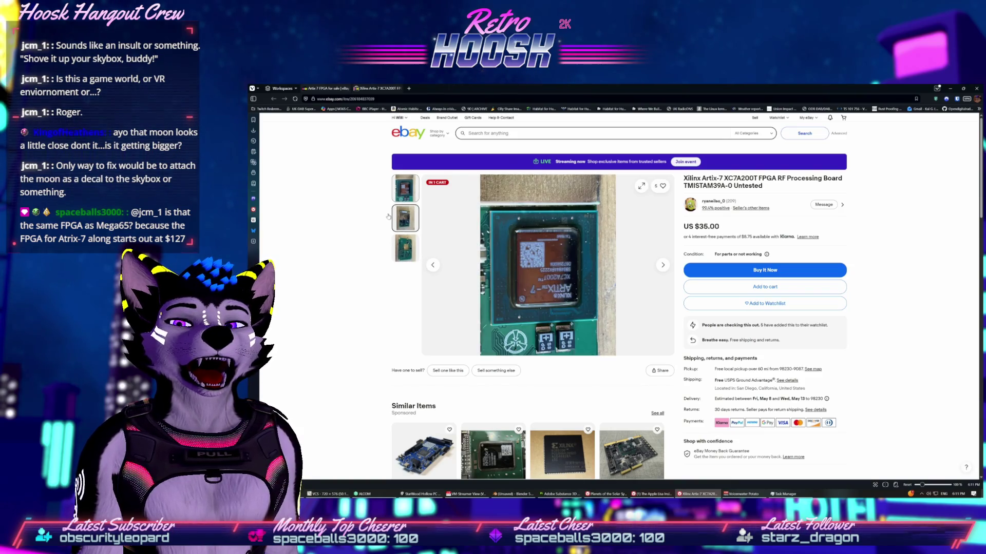
{"action": "left_click", "coordinate": [317, 89]}
{"action": "scroll", "coordinate": [391, 298], "scroll_direction": "down", "scroll_amount": 2}
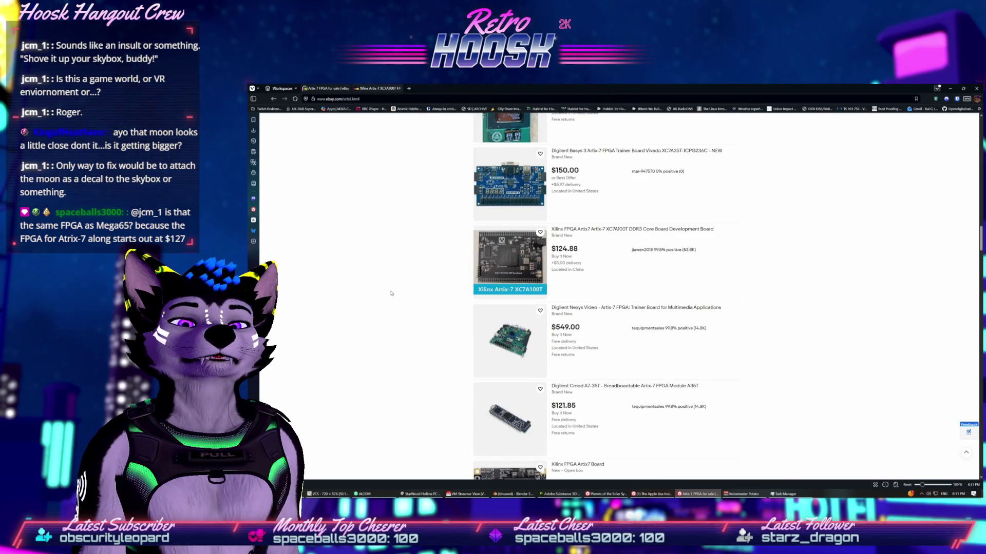
{"action": "scroll", "coordinate": [392, 293], "scroll_direction": "down", "scroll_amount": 3}
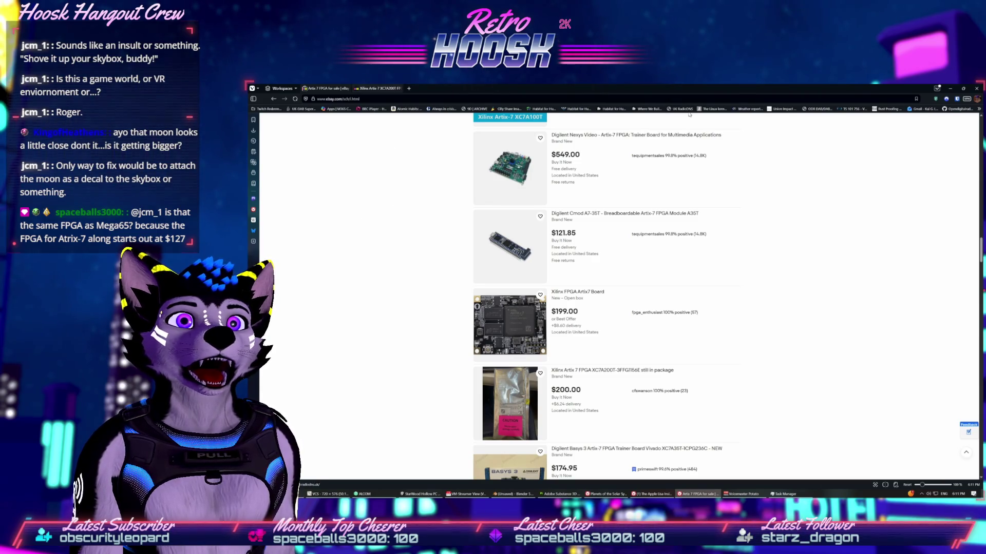
{"action": "left_click", "coordinate": [978, 90]}
{"action": "left_click_drag", "start_coordinate": [582, 93], "coordinate": [569, 190]}
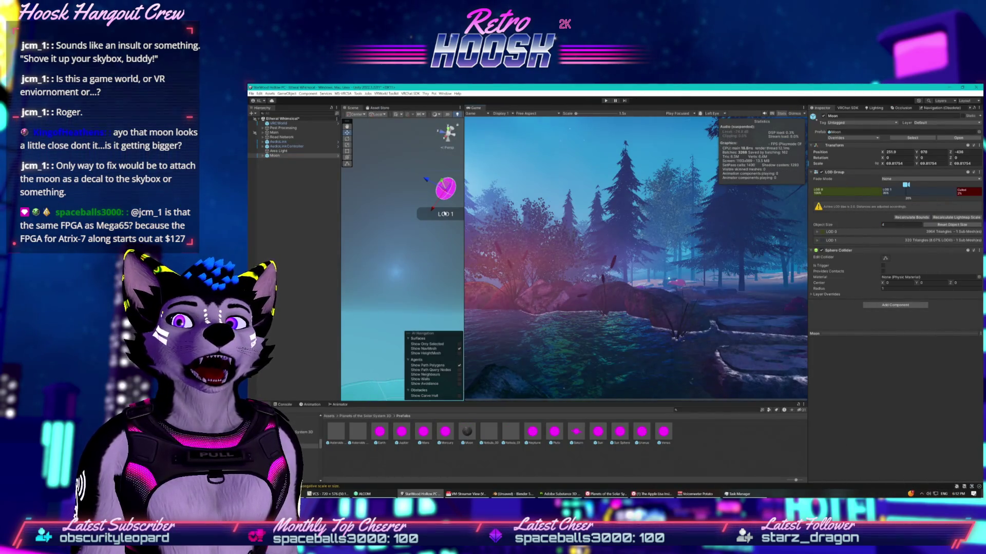
Step: Move the Moon to about X 747, Z -284 and orbit the Scene view until it is centered
{"action": "mouse_move", "coordinate": [437, 207]}
{"action": "left_mouse_down"}
{"action": "mouse_move", "coordinate": [388, 260]}
{"action": "mouse_move", "coordinate": [392, 322]}
{"action": "mouse_move", "coordinate": [394, 290]}
{"action": "left_mouse_up"}
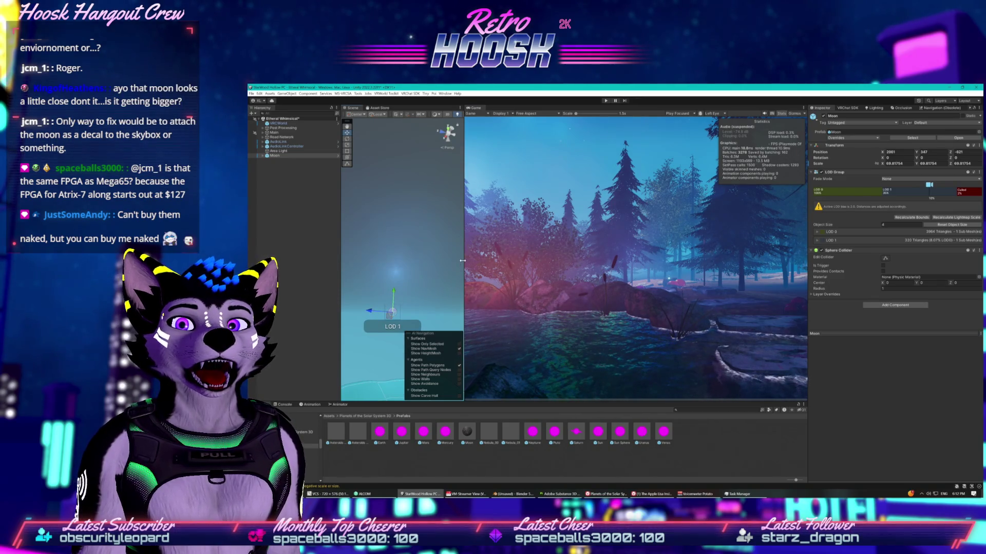
{"action": "left_click_drag", "start_coordinate": [462, 261], "coordinate": [657, 260]}
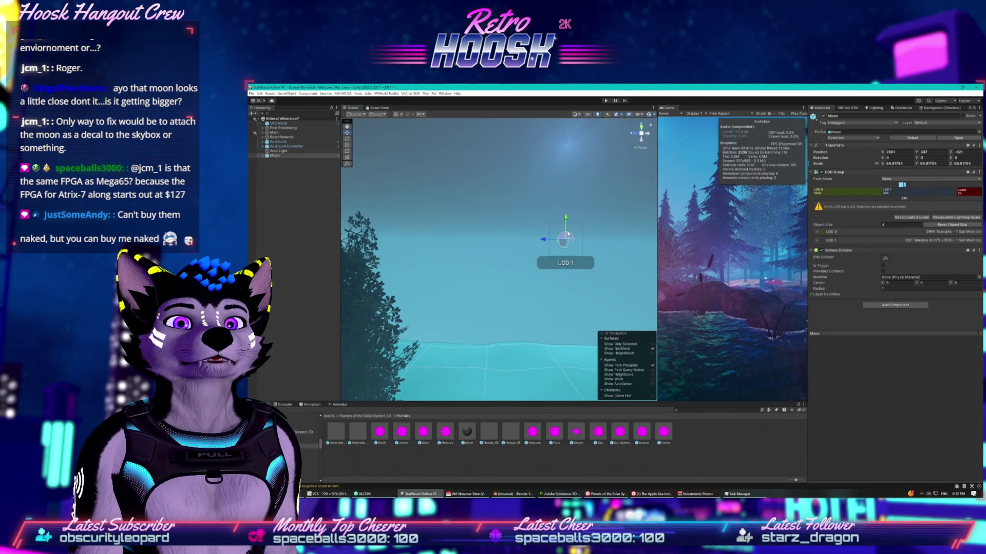
{"action": "mouse_move", "coordinate": [568, 233]}
{"action": "left_mouse_down"}
{"action": "mouse_move", "coordinate": [566, 287]}
{"action": "mouse_move", "coordinate": [543, 297]}
{"action": "mouse_move", "coordinate": [565, 239]}
{"action": "mouse_move", "coordinate": [608, 257]}
{"action": "left_mouse_up"}
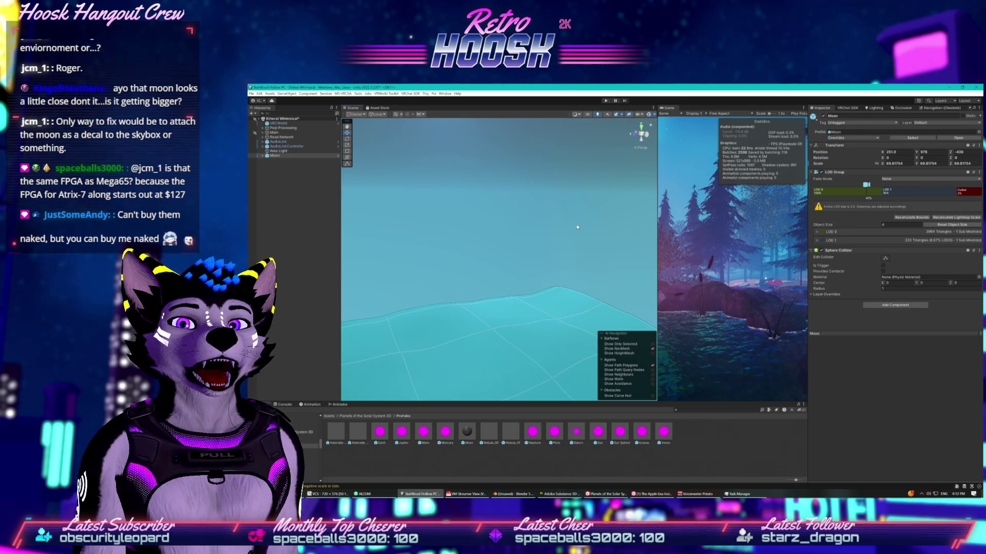
{"action": "mouse_move", "coordinate": [578, 226]}
{"action": "left_mouse_down"}
{"action": "mouse_move", "coordinate": [571, 394]}
{"action": "mouse_move", "coordinate": [579, 335]}
{"action": "mouse_move", "coordinate": [600, 303]}
{"action": "mouse_move", "coordinate": [585, 216]}
{"action": "left_mouse_up"}
{"action": "left_click_drag", "start_coordinate": [730, 268], "coordinate": [738, 266]}
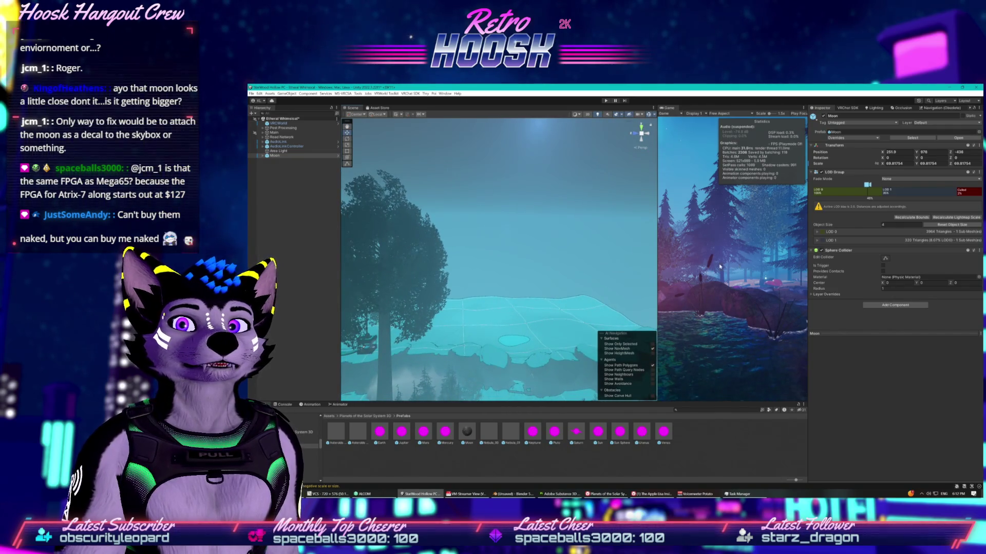
{"action": "mouse_move", "coordinate": [538, 244]}
{"action": "left_mouse_down"}
{"action": "mouse_move", "coordinate": [545, 227]}
{"action": "mouse_move", "coordinate": [527, 171]}
{"action": "mouse_move", "coordinate": [508, 264]}
{"action": "mouse_move", "coordinate": [492, 237]}
{"action": "mouse_move", "coordinate": [532, 246]}
{"action": "mouse_move", "coordinate": [536, 274]}
{"action": "left_mouse_up"}
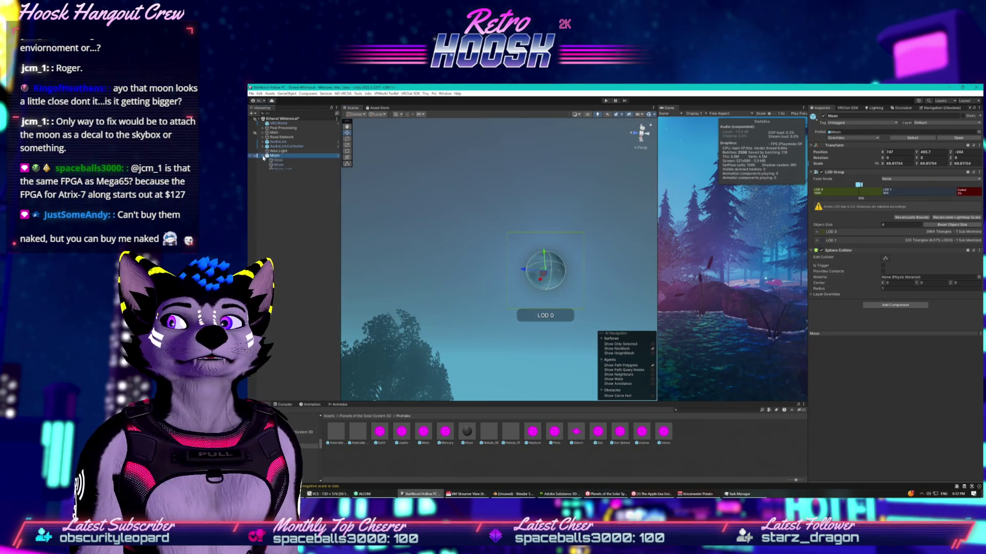
{"action": "left_click", "coordinate": [273, 162]}
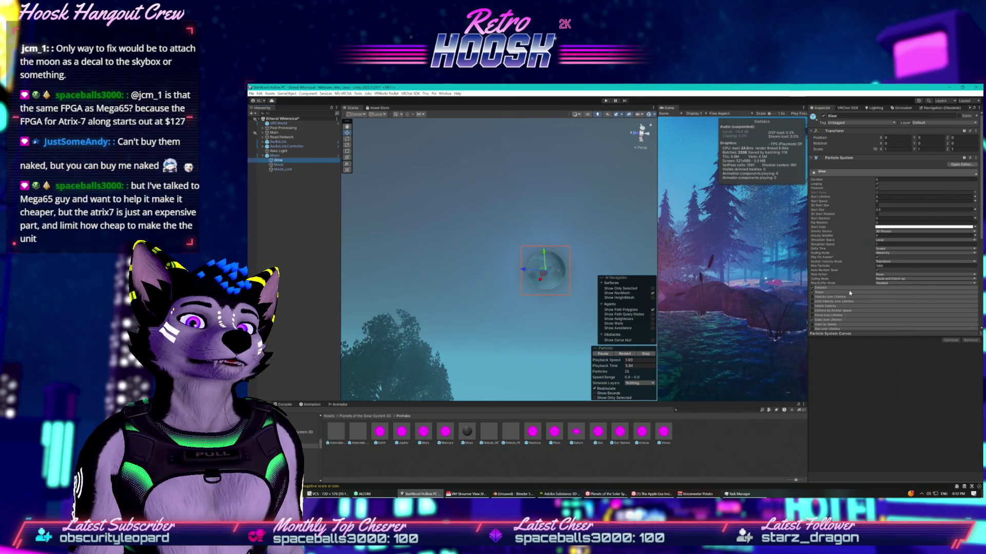
Step: Review the Glow particle system's Emission rate mode, then select the Moon mesh to show its Poiyomi material
{"action": "left_click", "coordinate": [823, 288]}
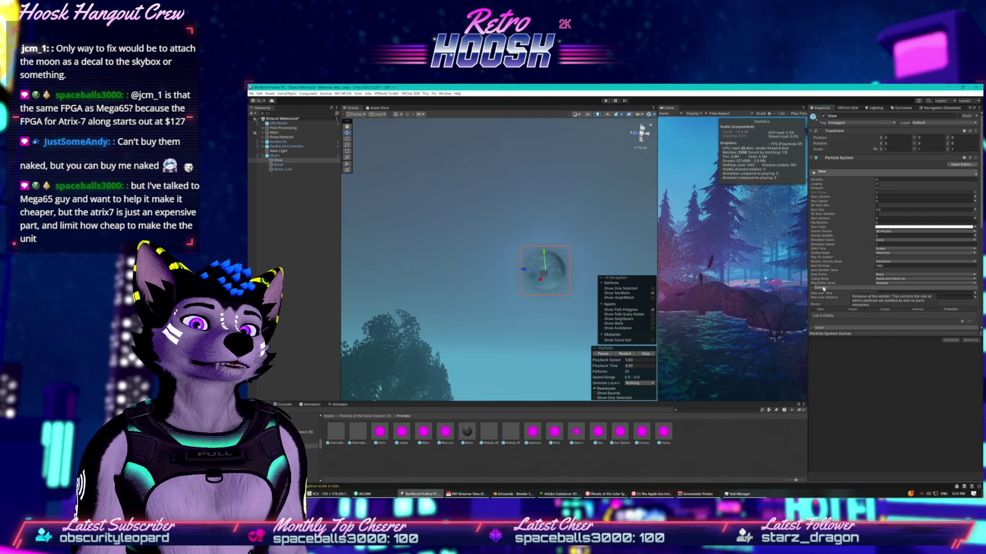
{"action": "left_click", "coordinate": [975, 293]}
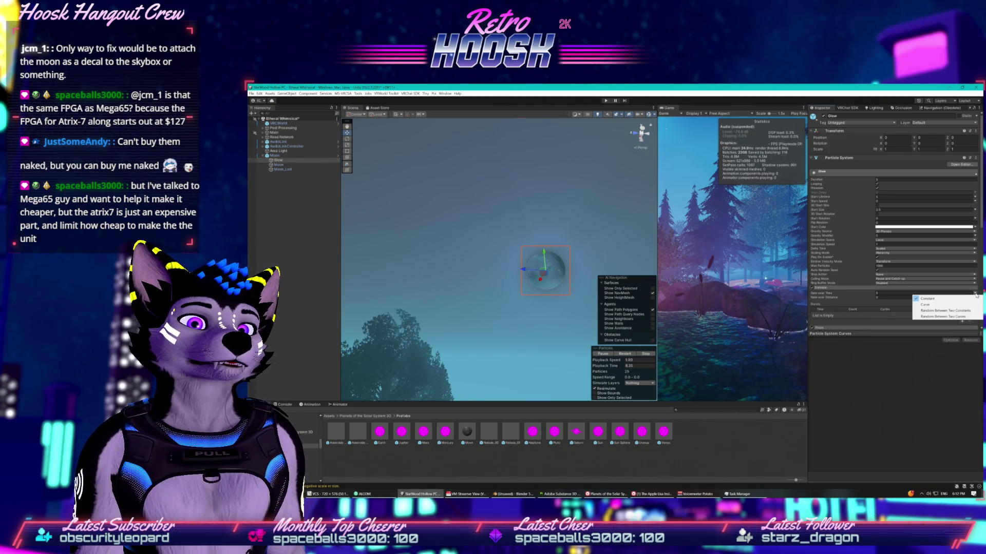
{"action": "left_click", "coordinate": [875, 295]}
{"action": "scroll", "coordinate": [862, 303], "scroll_direction": "down", "scroll_amount": 5}
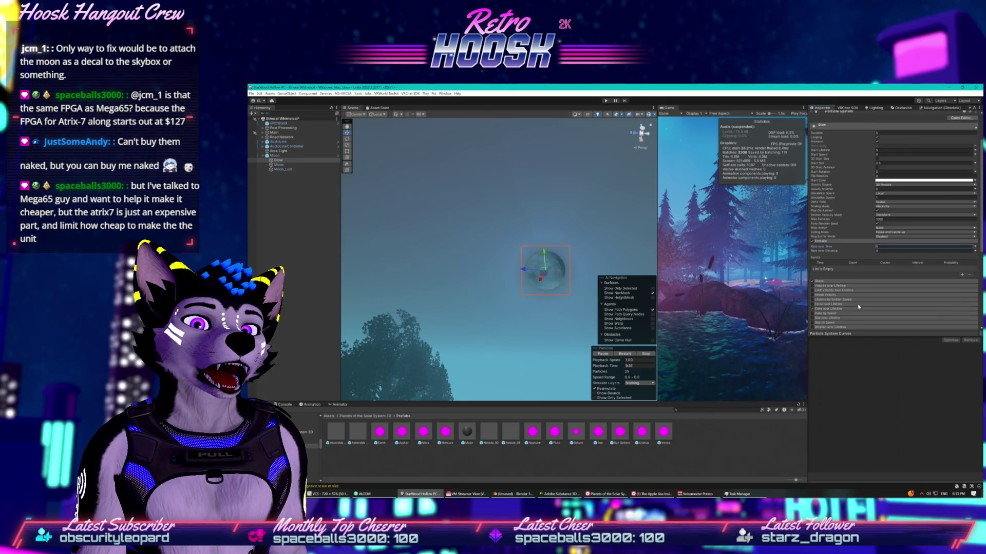
{"action": "scroll", "coordinate": [858, 307], "scroll_direction": "up", "scroll_amount": 3}
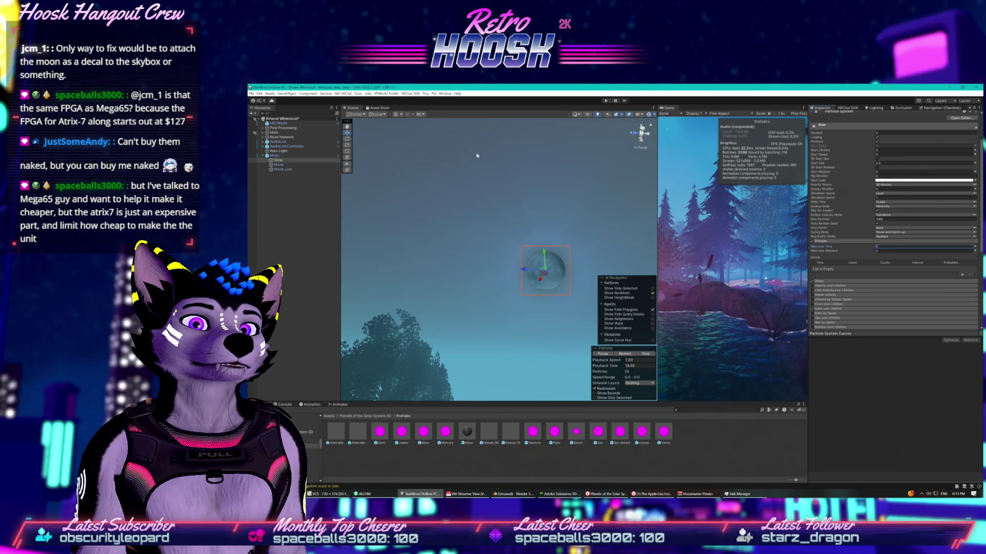
{"action": "left_click", "coordinate": [277, 165]}
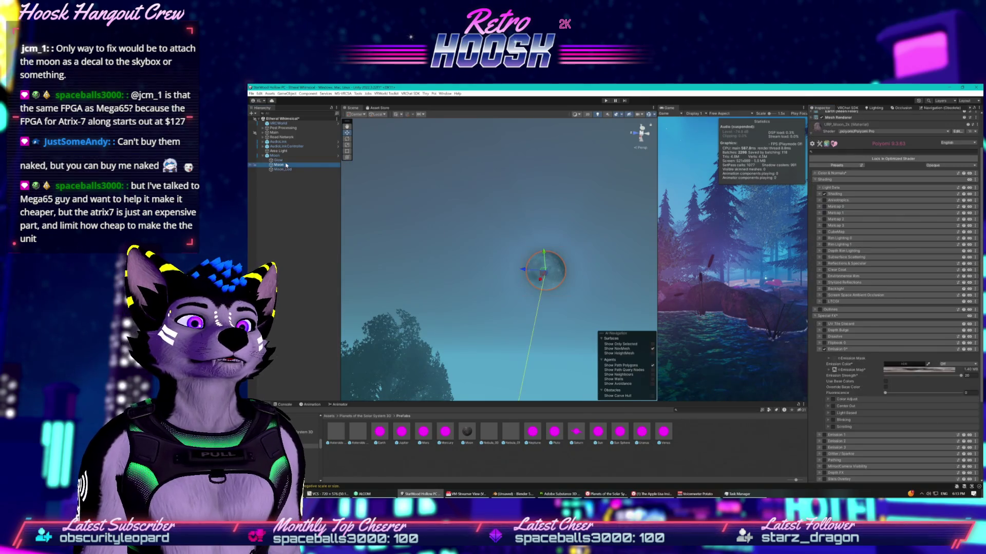
Step: Lower Emission Strength, mask emission with the moon texture, clear the Emission Map, and fix the sRGB warning
{"action": "scroll", "coordinate": [865, 273], "scroll_direction": "down", "scroll_amount": 3}
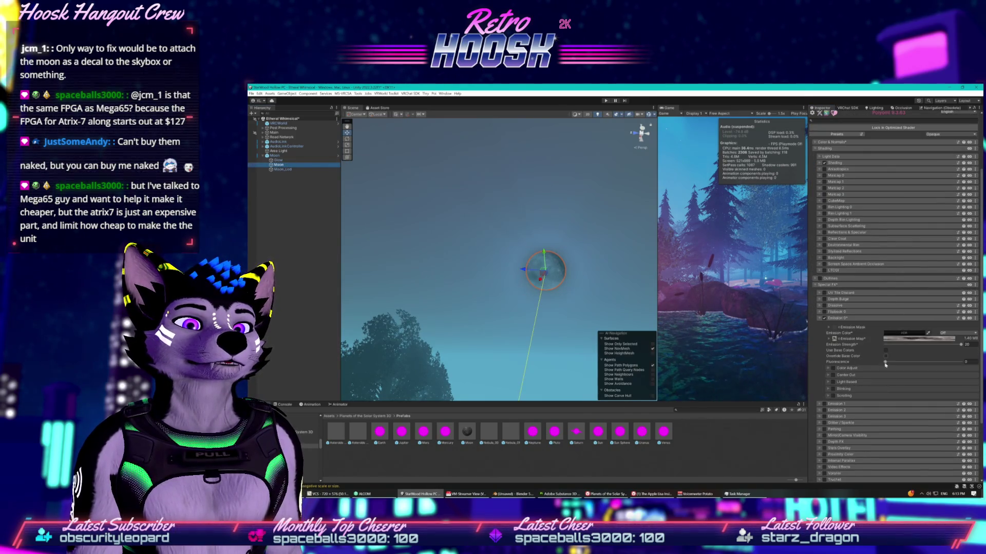
{"action": "left_click_drag", "start_coordinate": [960, 345], "coordinate": [930, 344]}
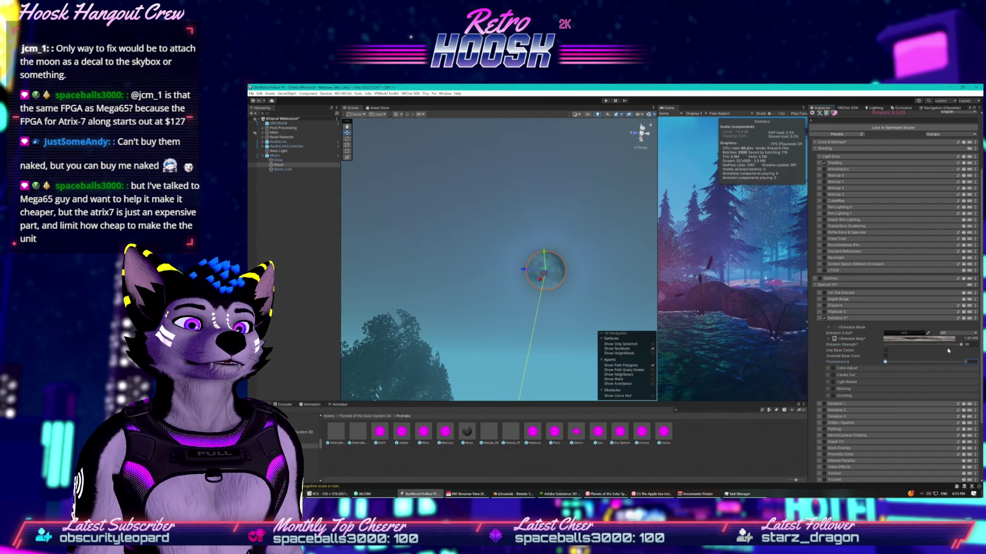
{"action": "left_click", "coordinate": [834, 339]}
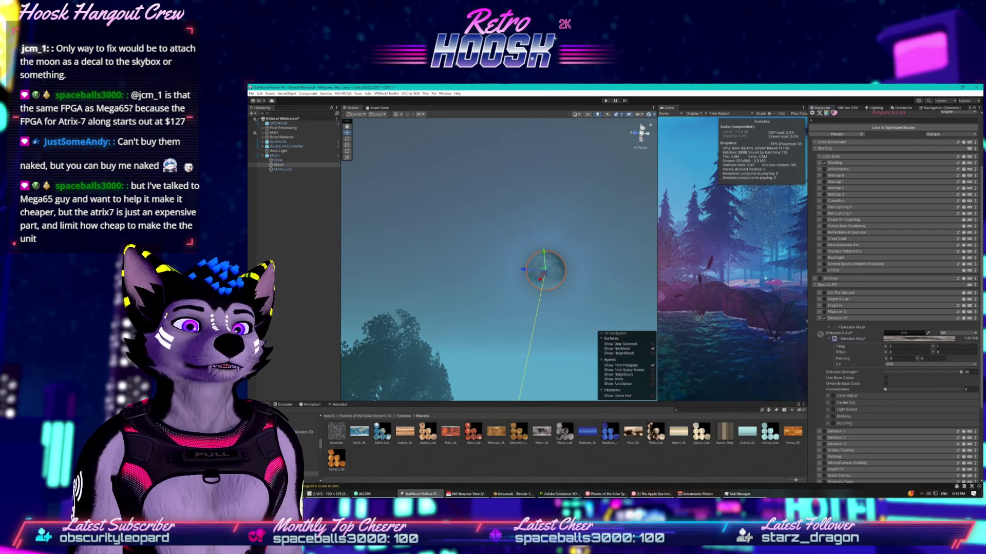
{"action": "left_click_drag", "start_coordinate": [836, 333], "coordinate": [836, 331]}
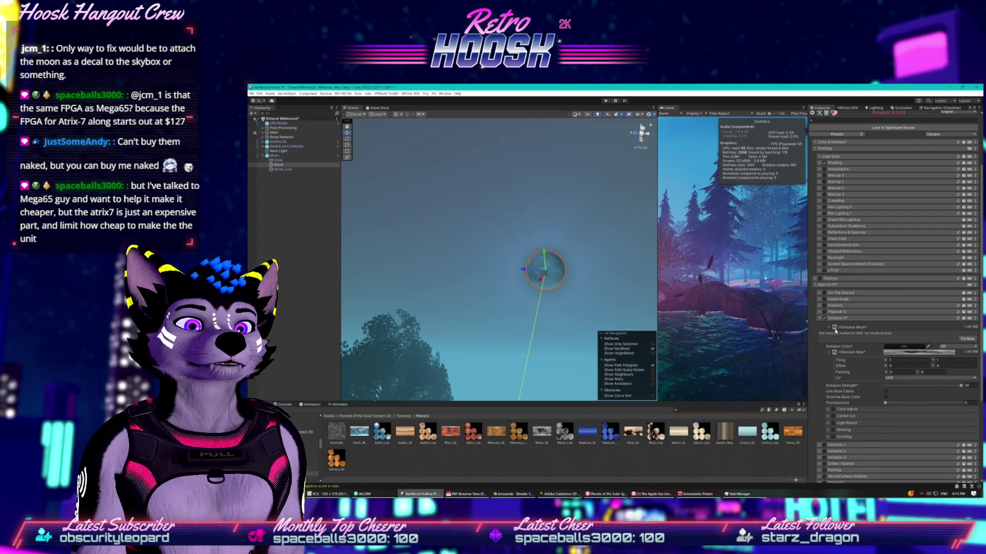
{"action": "right_click", "coordinate": [834, 353]}
{"action": "left_click", "coordinate": [834, 352]}
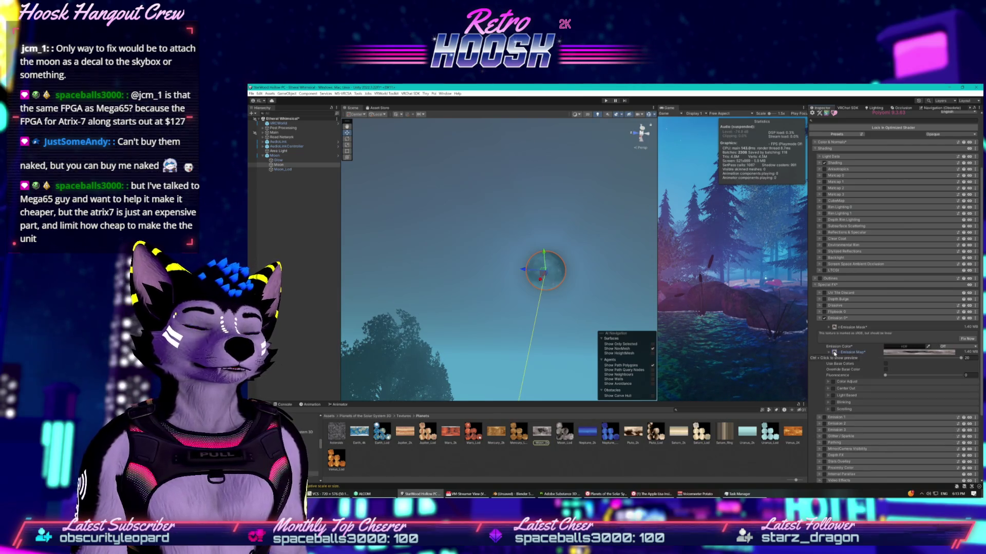
{"action": "key", "text": "Delete"}
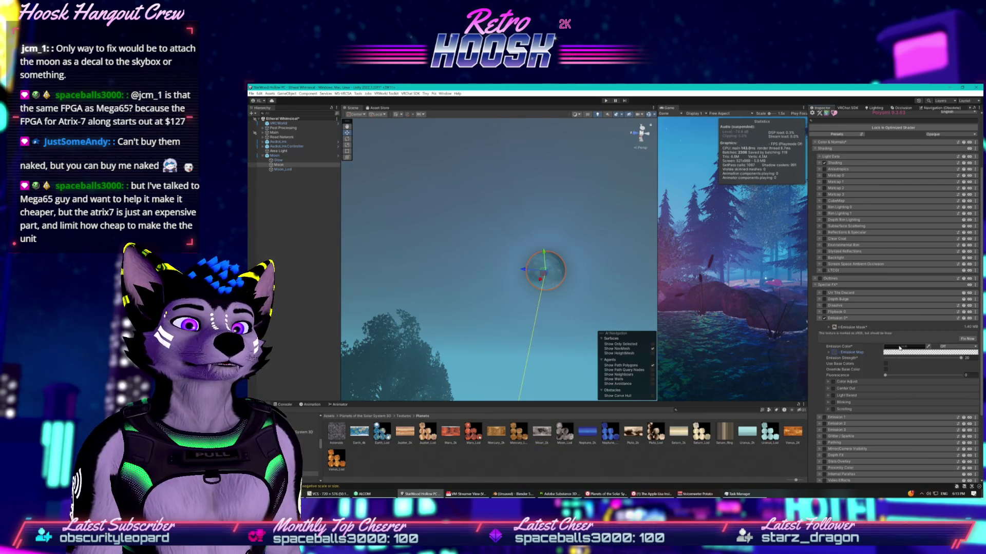
{"action": "left_click", "coordinate": [965, 340]}
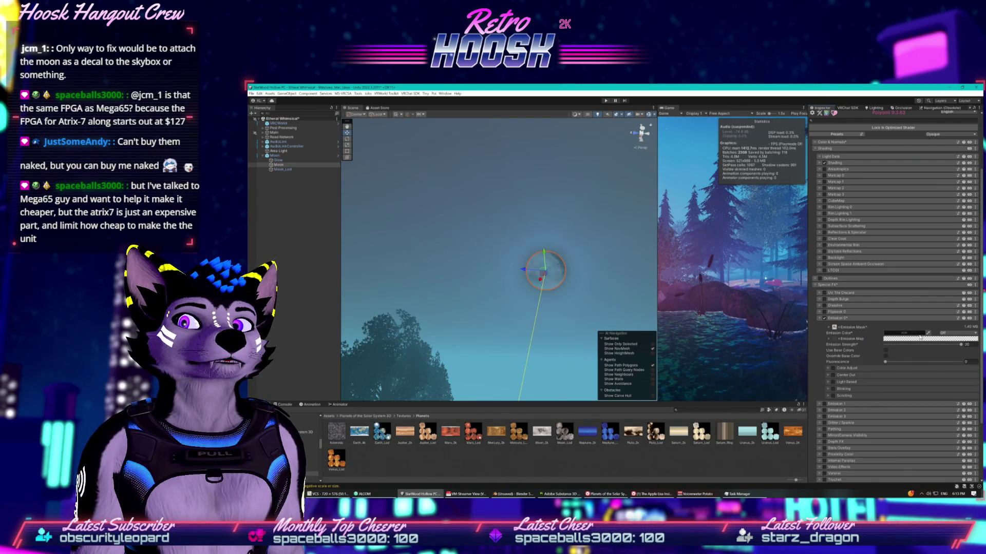
Step: Set the HDR emission colour near white with reduced intensity, and widen the Game view
{"action": "left_click", "coordinate": [919, 336]}
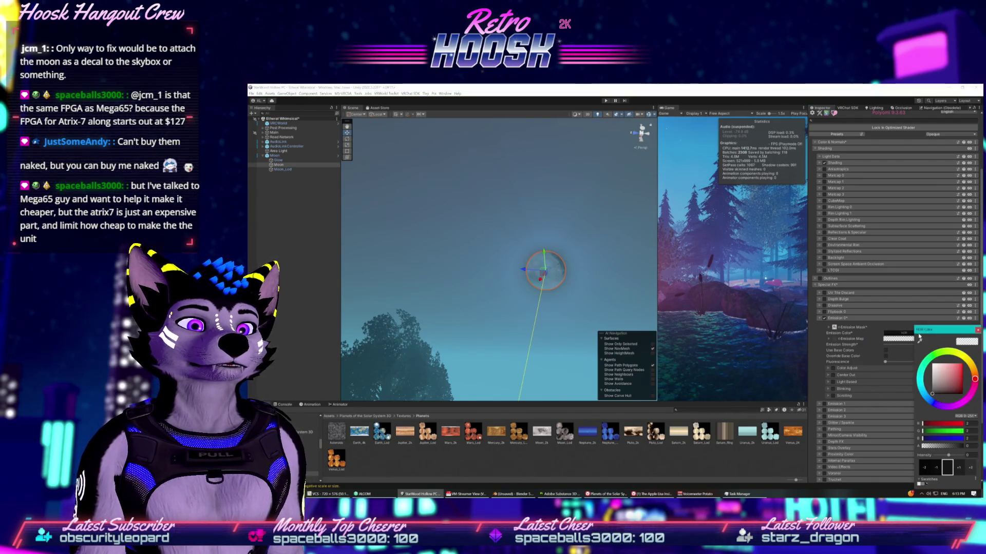
{"action": "left_click_drag", "start_coordinate": [935, 378], "coordinate": [933, 363]}
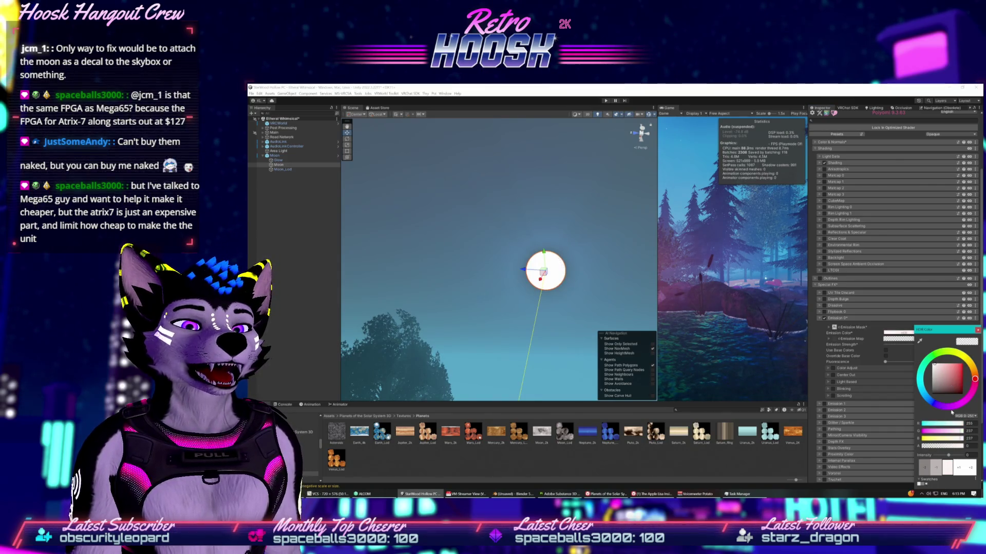
{"action": "left_click_drag", "start_coordinate": [948, 456], "coordinate": [944, 455]}
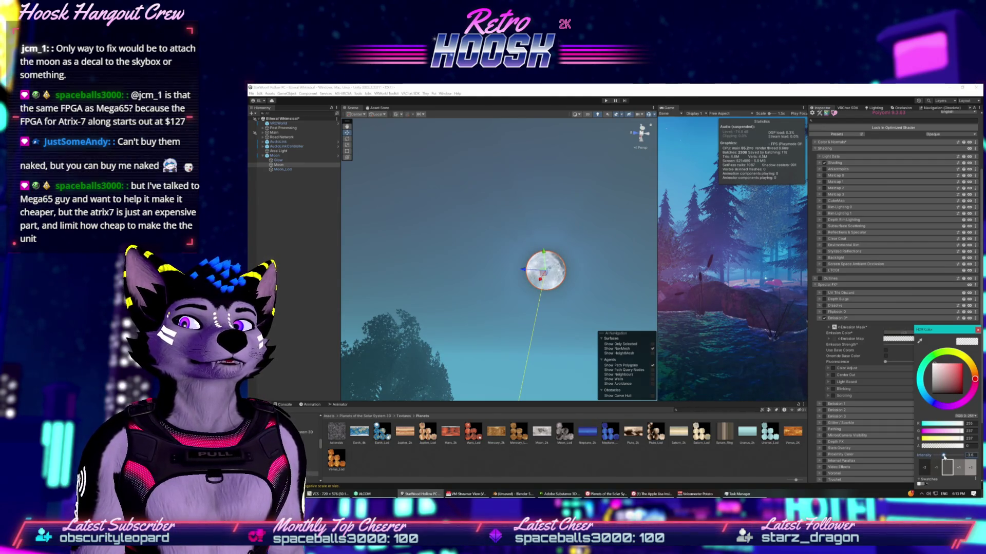
{"action": "left_click", "coordinate": [977, 331]}
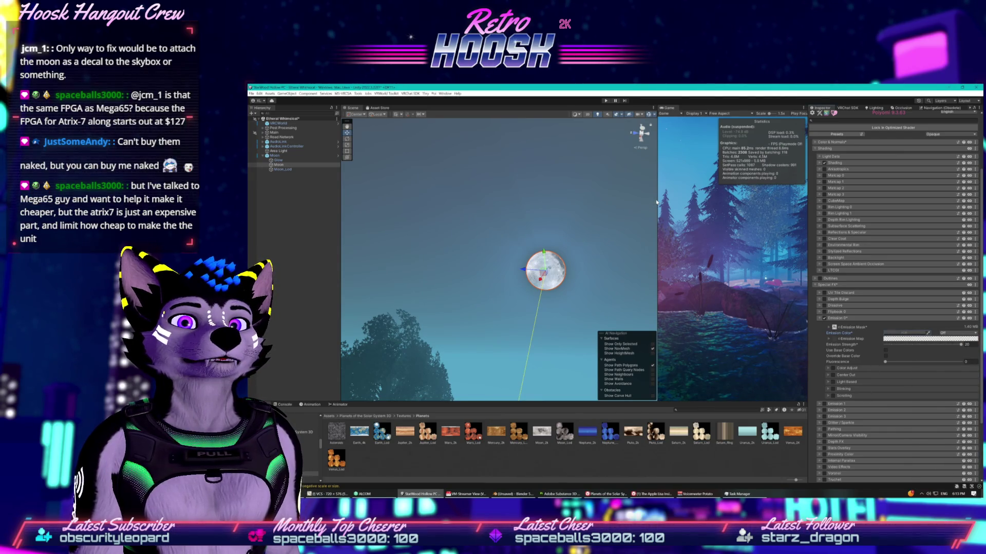
{"action": "left_click_drag", "start_coordinate": [657, 205], "coordinate": [538, 205]}
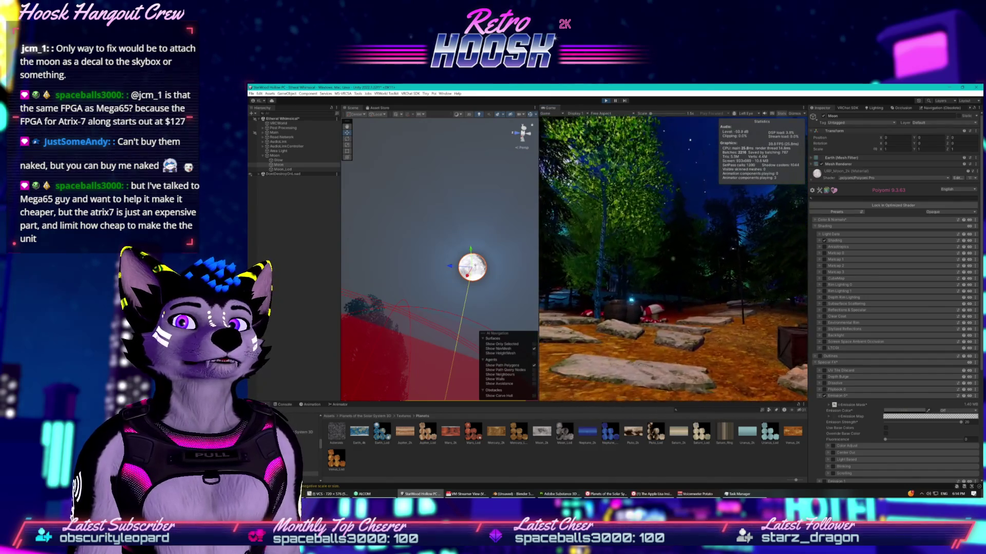
{"action": "key", "text": "w"}
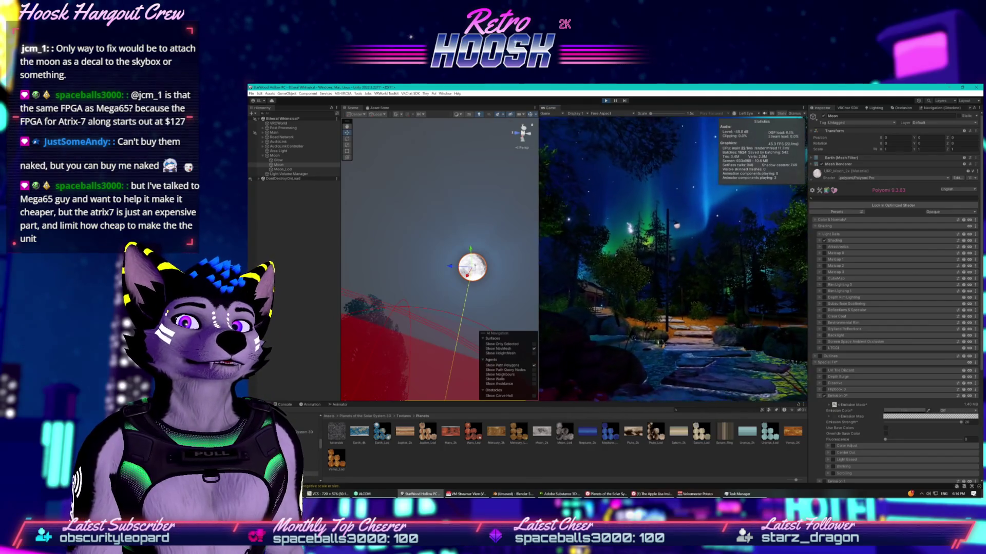
{"action": "key", "text": "w"}
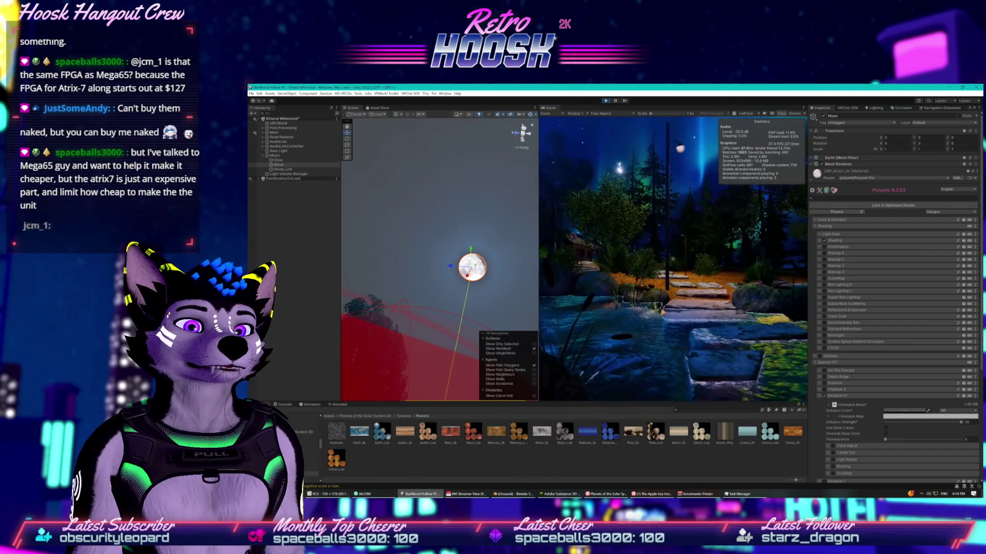
{"action": "key", "text": "w"}
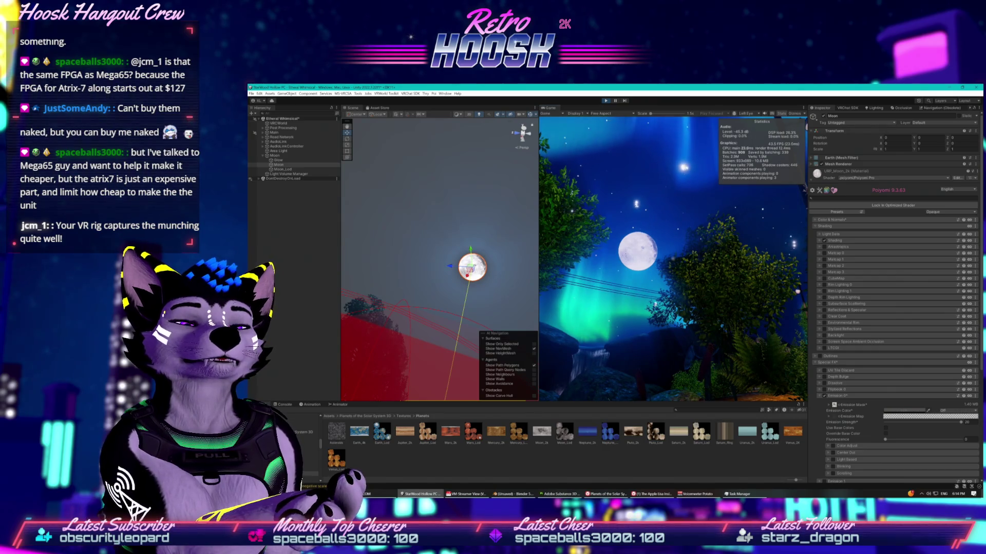
{"action": "key", "text": "alt+Tab"}
{"action": "left_click", "coordinate": [611, 106]}
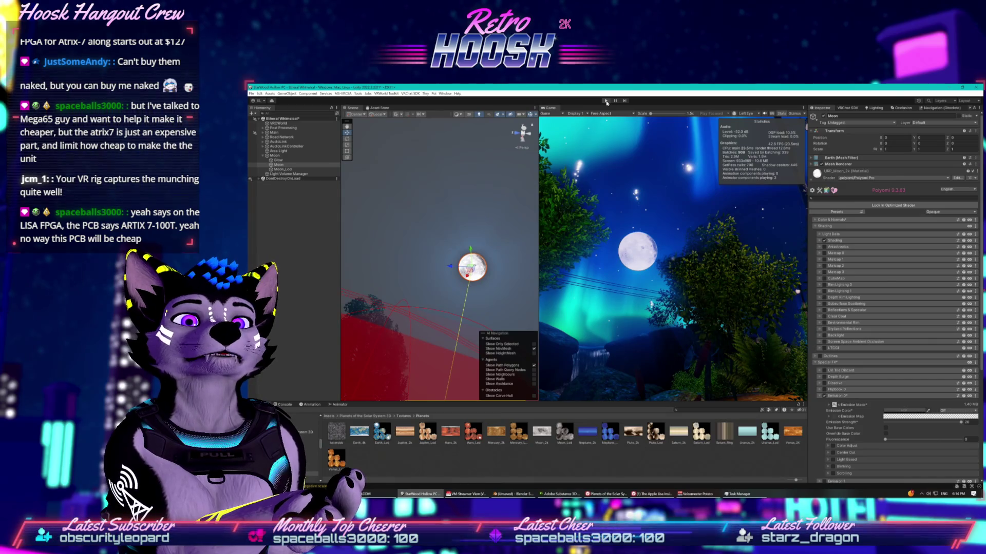
{"action": "left_click", "coordinate": [607, 101]}
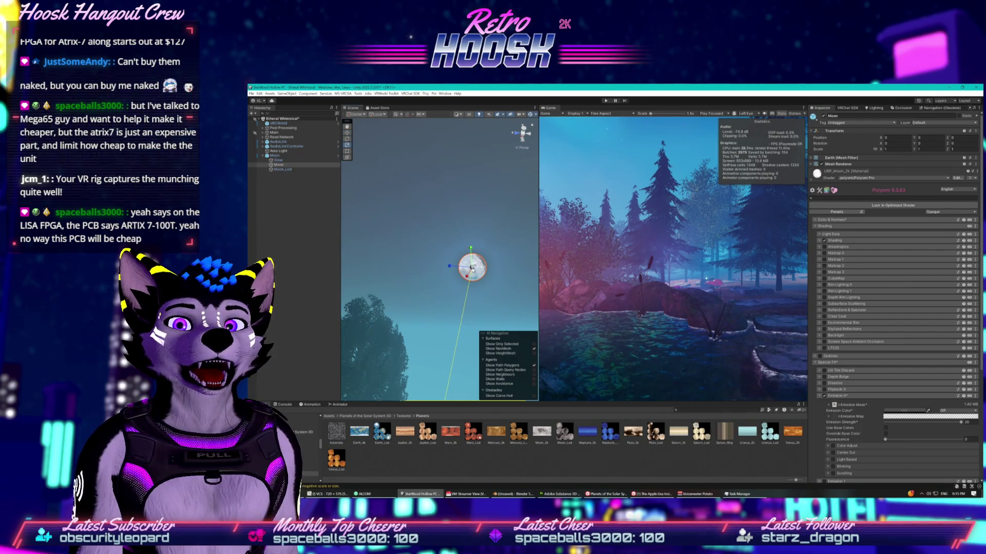
Step: Scale the Moon down to 0.77608 on every axis and drop its Poiyomi Emission Strength to 14.1
{"action": "left_click_drag", "start_coordinate": [472, 268], "coordinate": [472, 277]}
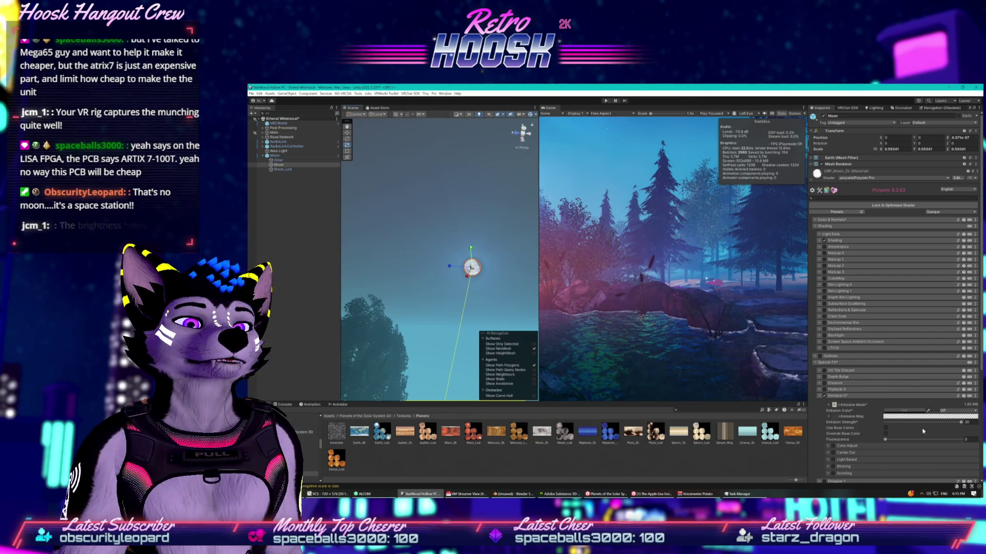
{"action": "left_click_drag", "start_coordinate": [960, 424], "coordinate": [939, 422]}
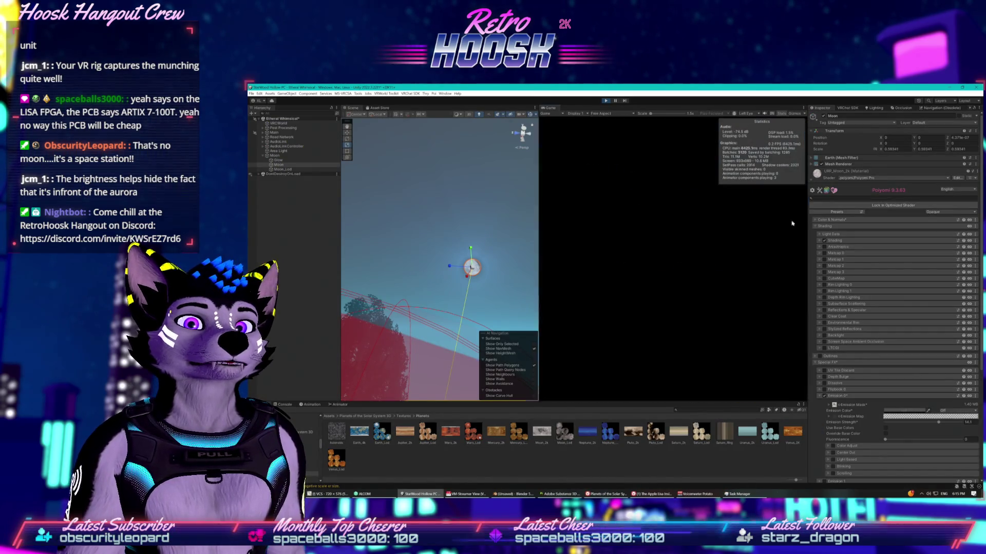
Step: Dismiss the simulator overlay, walk past the mushroom and barrels onto the aurora-lit path, then stop Play mode
{"action": "left_click", "coordinate": [648, 211]}
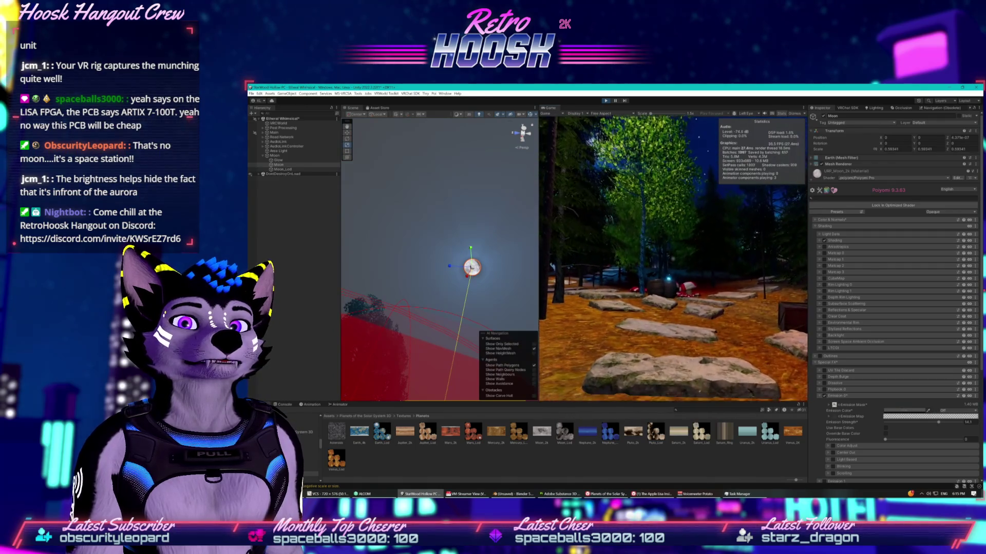
{"action": "key", "text": "w"}
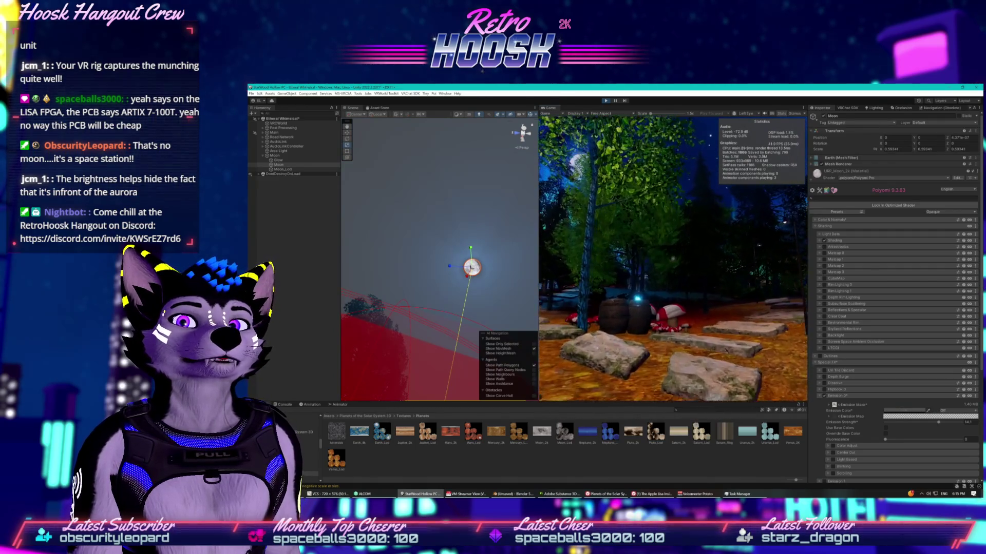
{"action": "key", "text": "w"}
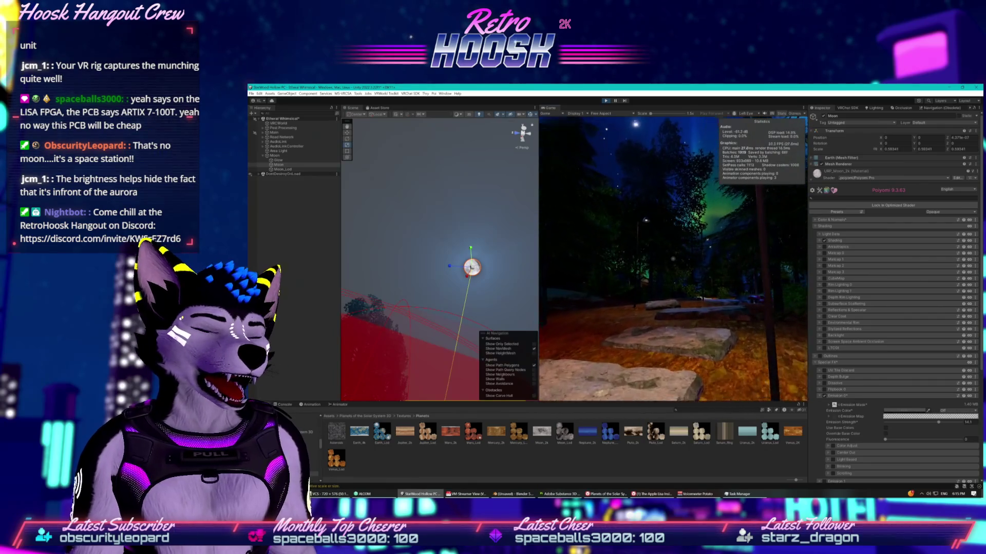
{"action": "key", "text": "w"}
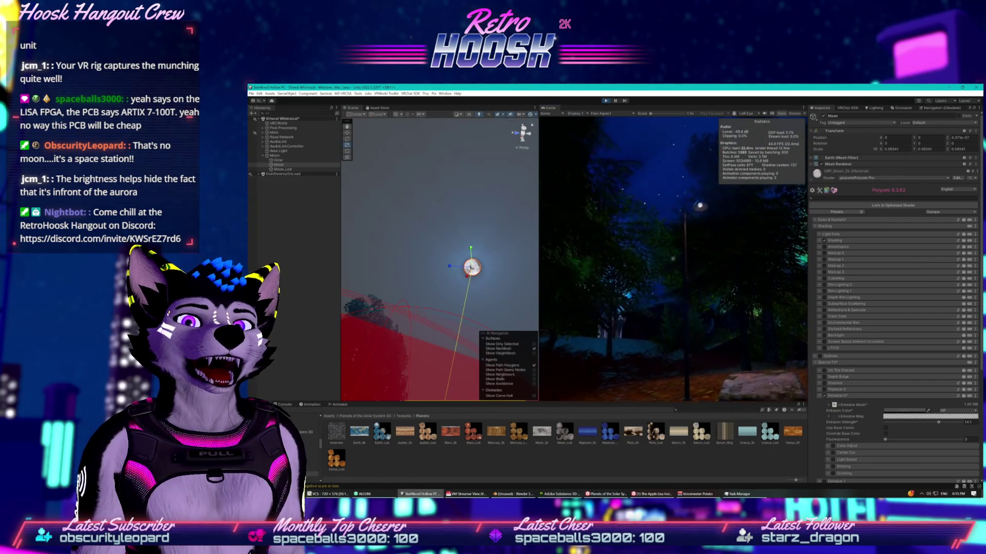
{"action": "key", "text": "w"}
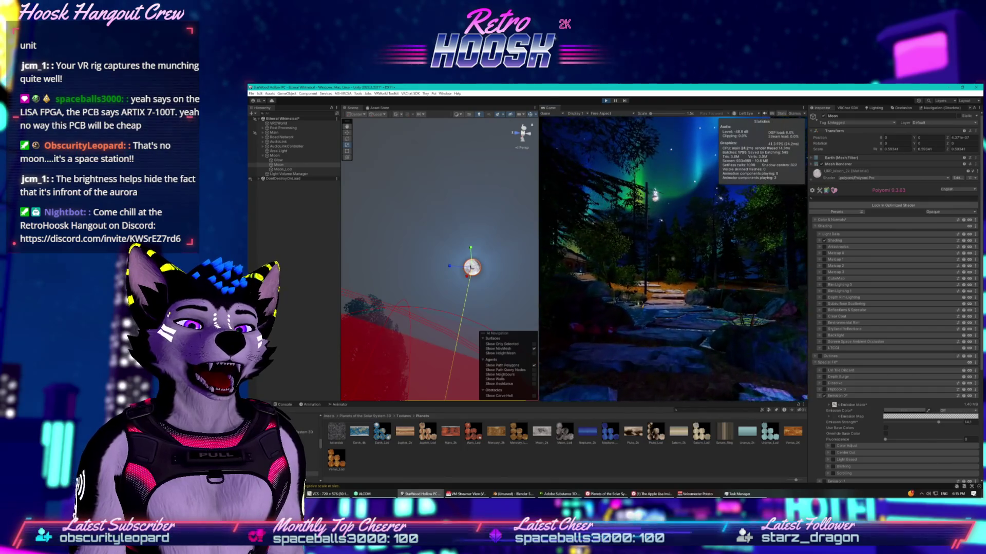
{"action": "key", "text": "w"}
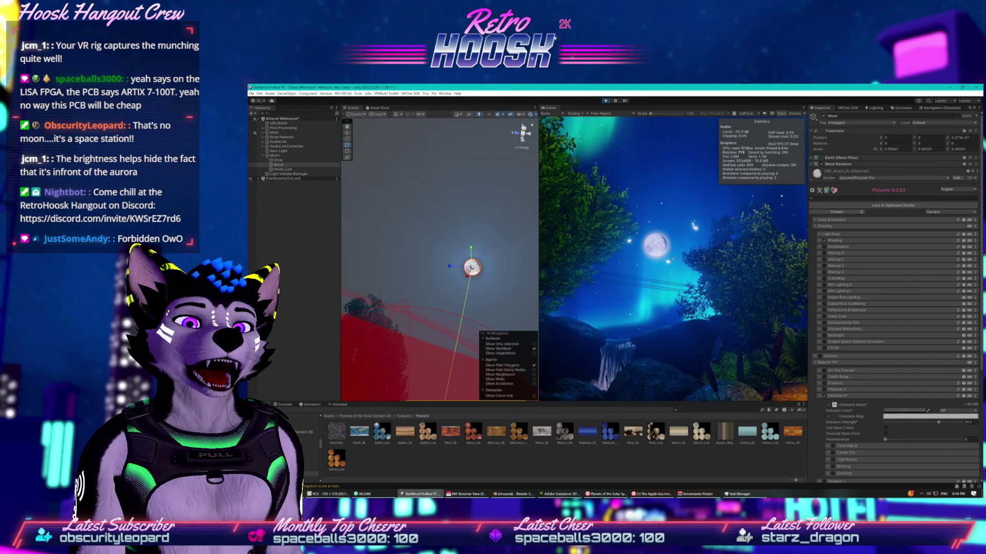
{"action": "key", "text": "super"}
{"action": "key", "text": "super"}
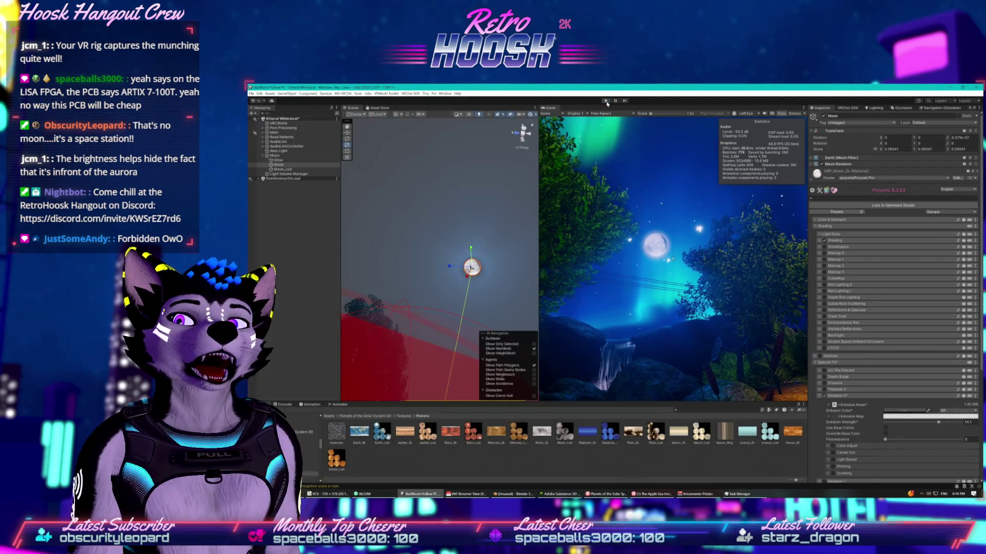
{"action": "key", "text": "ctrl+p"}
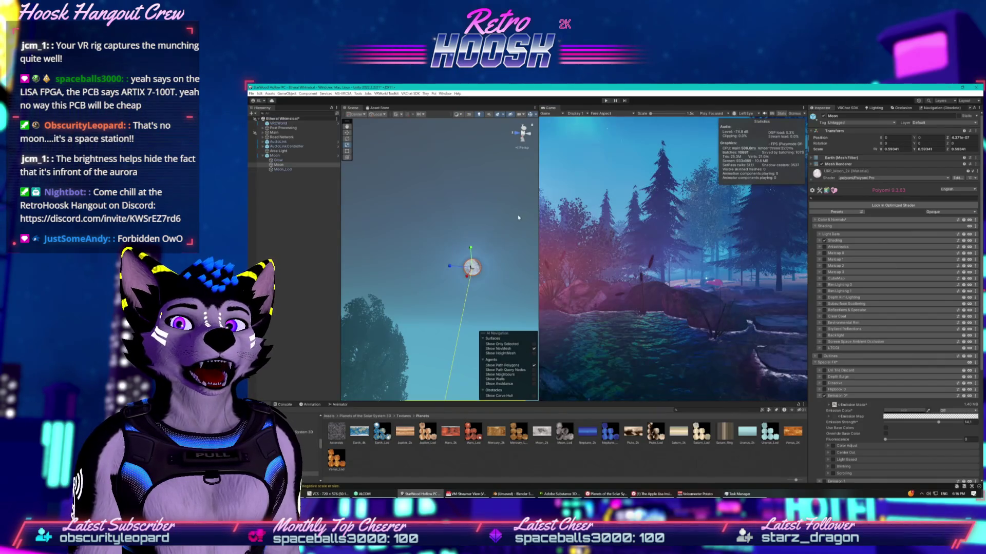
Step: Rotate the Moon to about 79 on Y and -25.86 on X, then bring Vivaldi over the scene
{"action": "key", "text": "f"}
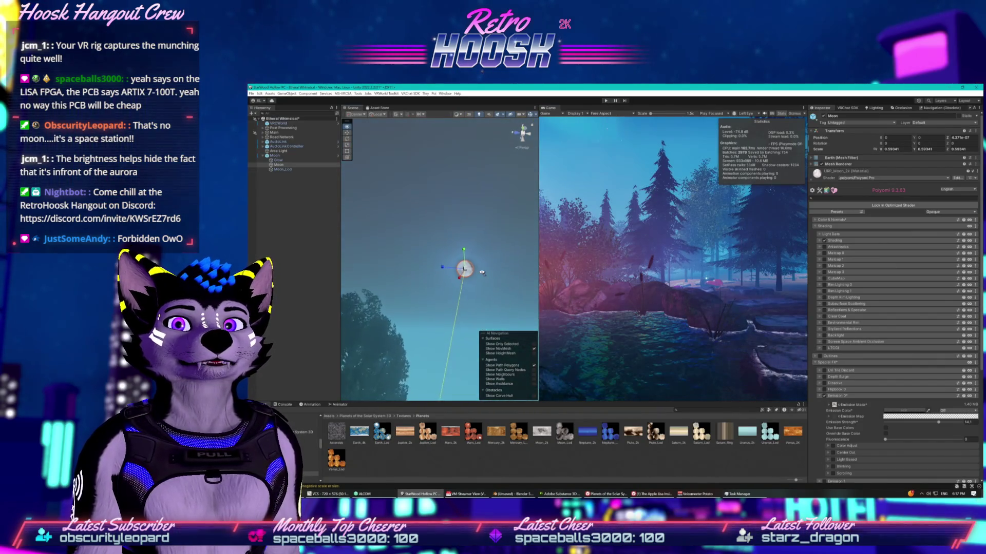
{"action": "left_click_drag", "start_coordinate": [481, 273], "coordinate": [442, 226]}
{"action": "key", "text": "e"}
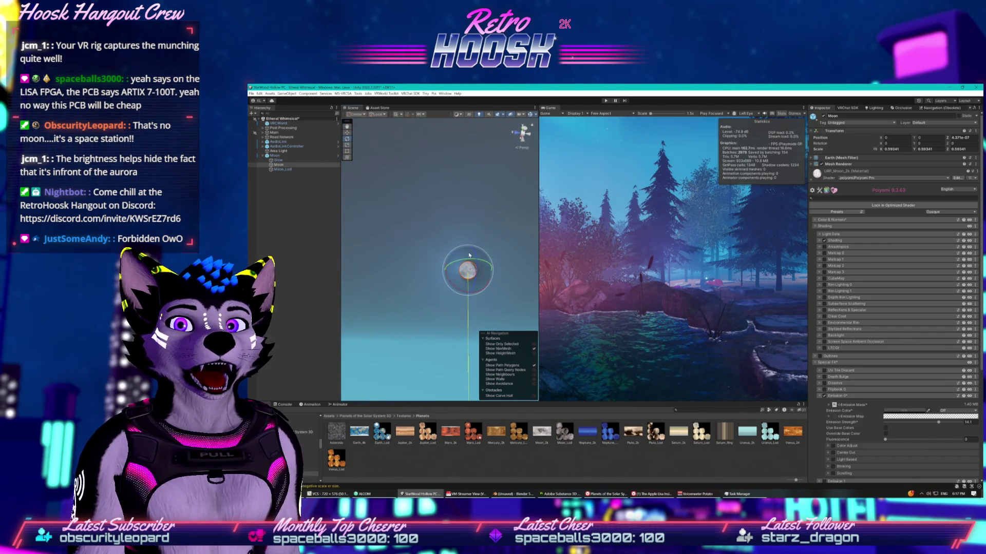
{"action": "left_click_drag", "start_coordinate": [471, 263], "coordinate": [386, 270]}
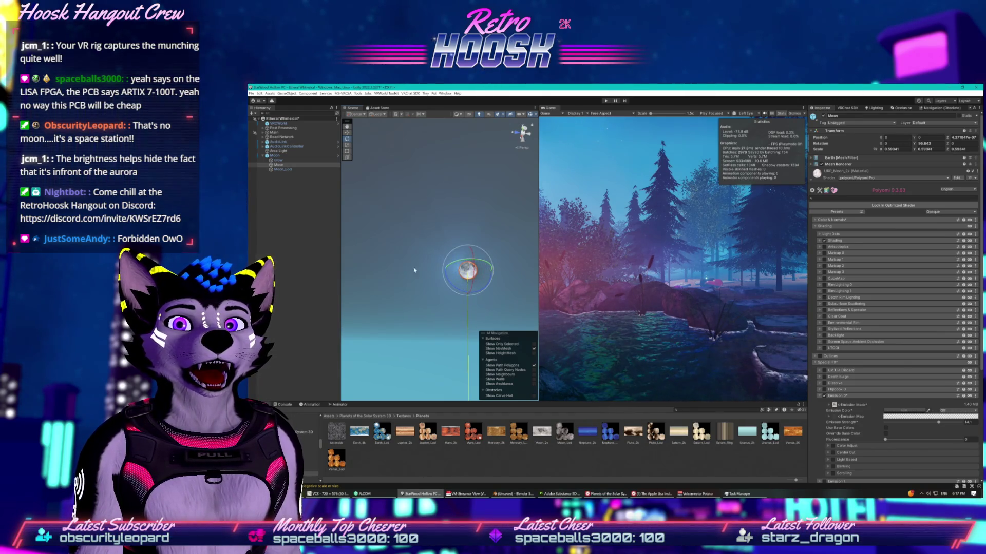
{"action": "left_click_drag", "start_coordinate": [473, 265], "coordinate": [475, 290]}
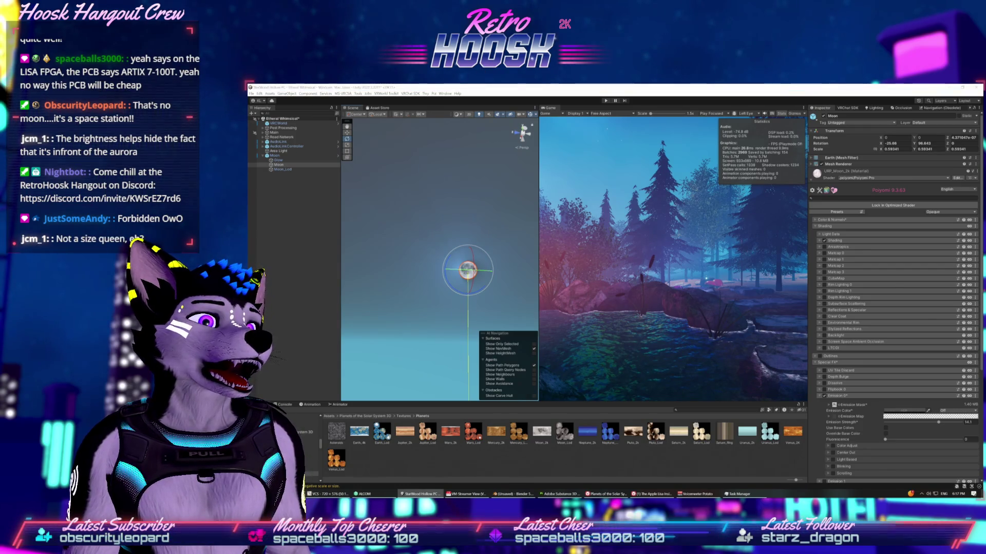
{"action": "left_click_drag", "start_coordinate": [985, 170], "coordinate": [753, 130]}
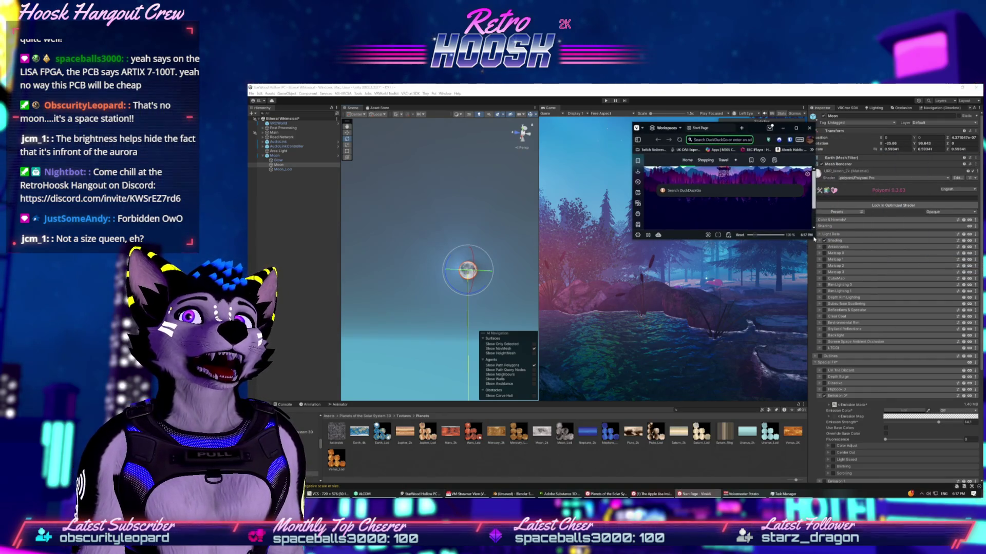
Step: Enlarge the Vivaldi window, search DuckDuckGo for 'Moon', then return to the Unity scene
{"action": "mouse_move", "coordinate": [812, 239]}
{"action": "left_mouse_down"}
{"action": "mouse_move", "coordinate": [875, 319]}
{"action": "mouse_move", "coordinate": [929, 432]}
{"action": "left_mouse_up"}
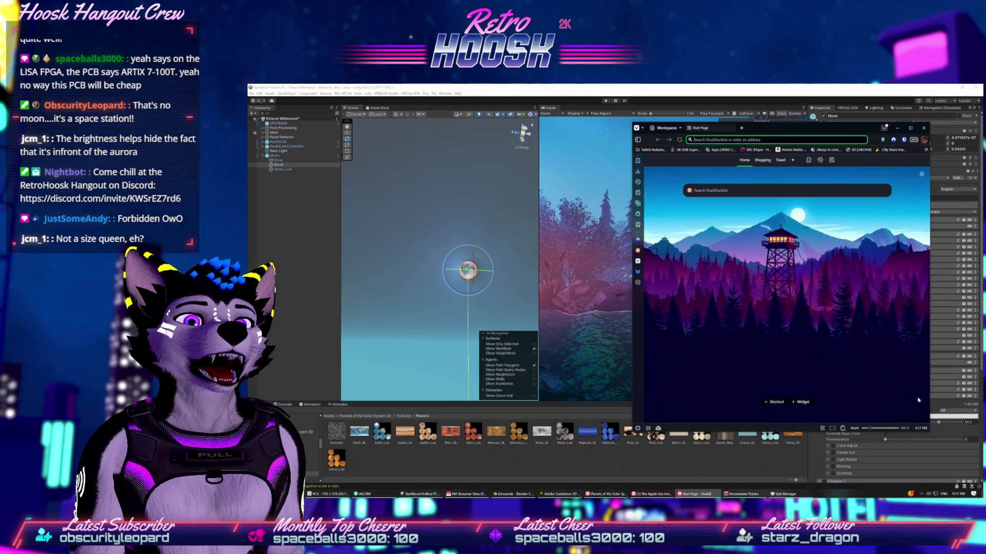
{"action": "type", "text": "Moon"}
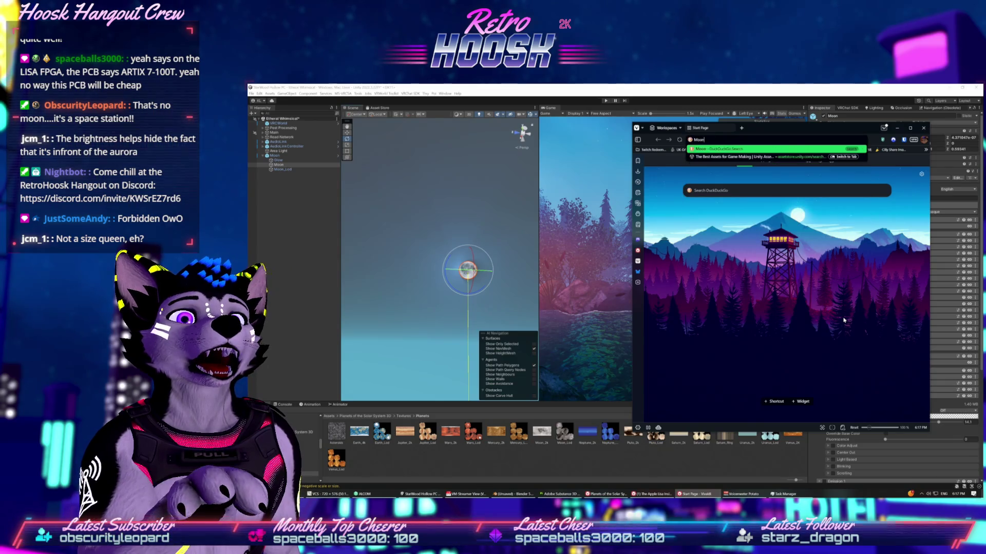
{"action": "key", "text": "Return"}
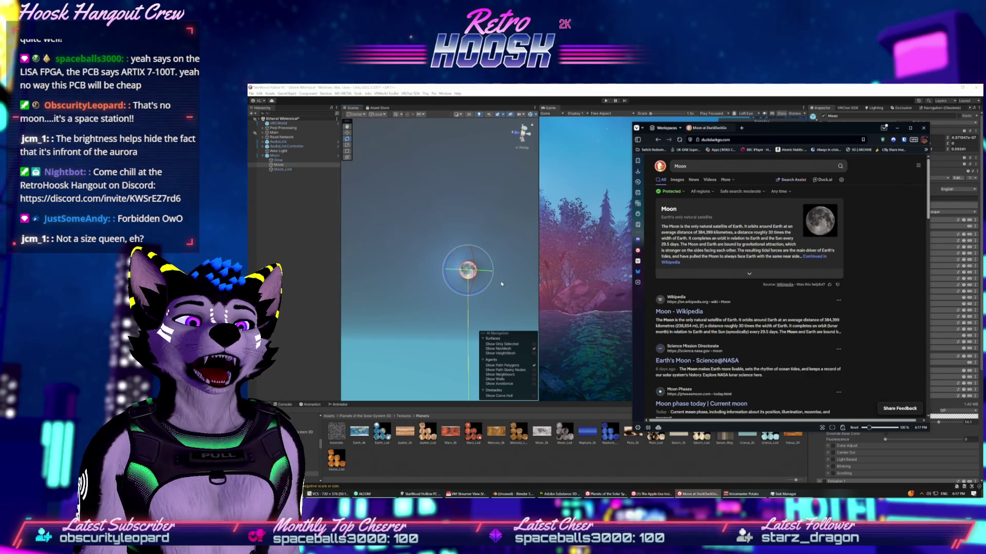
{"action": "left_click", "coordinate": [446, 267]}
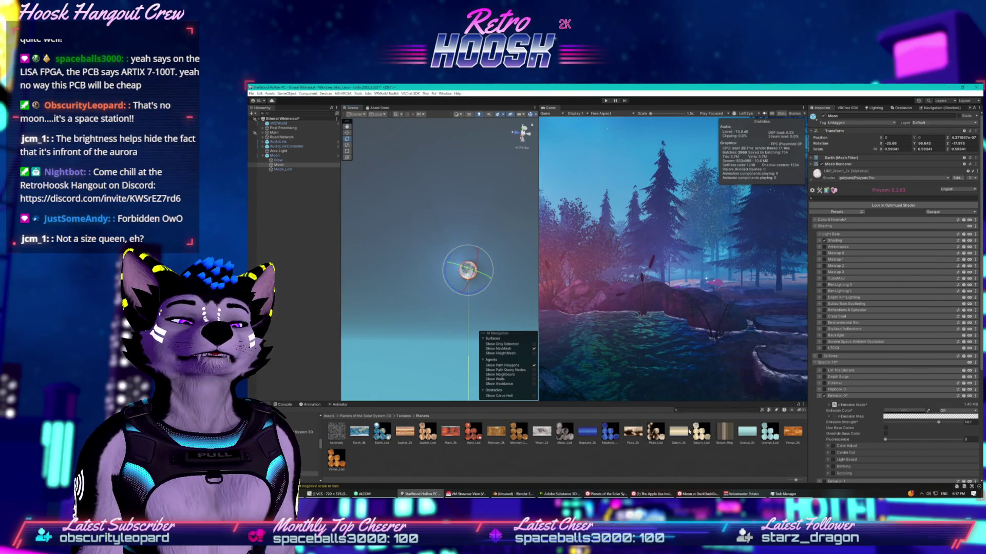
Step: Switch between the Moon search results and Unity, then nudge the Moon's position slightly
{"action": "left_click", "coordinate": [696, 494]}
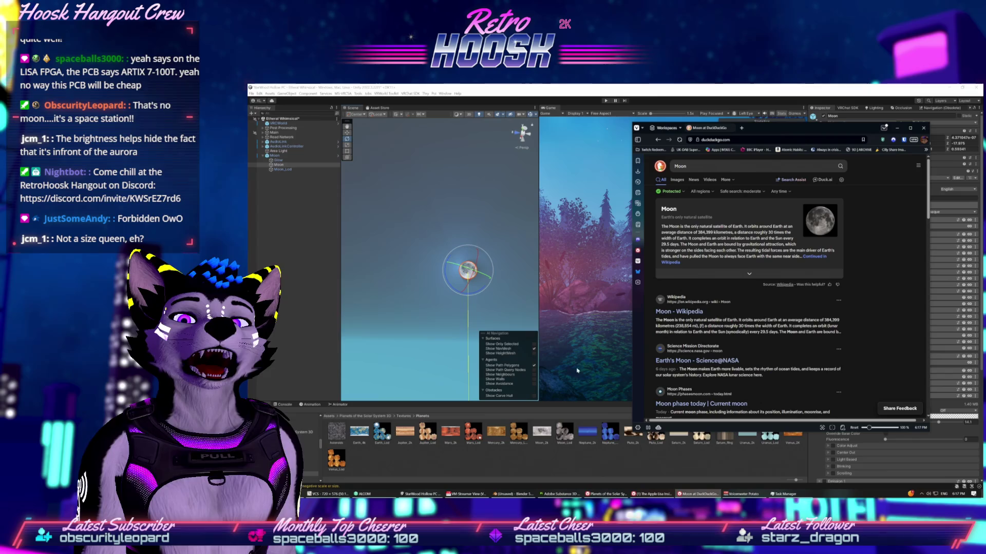
{"action": "left_click", "coordinate": [484, 277]}
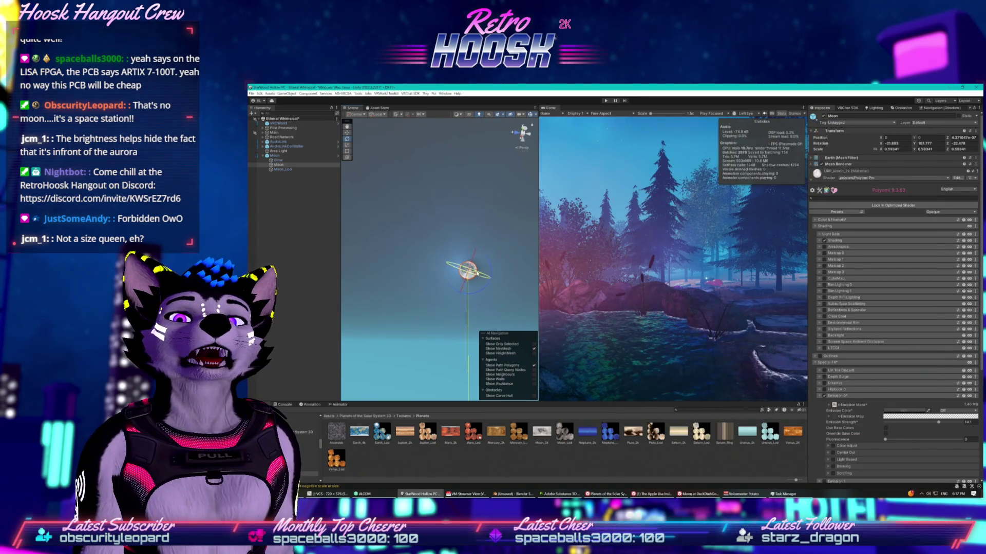
{"action": "left_click", "coordinate": [609, 493]}
{"action": "left_click", "coordinate": [698, 494]}
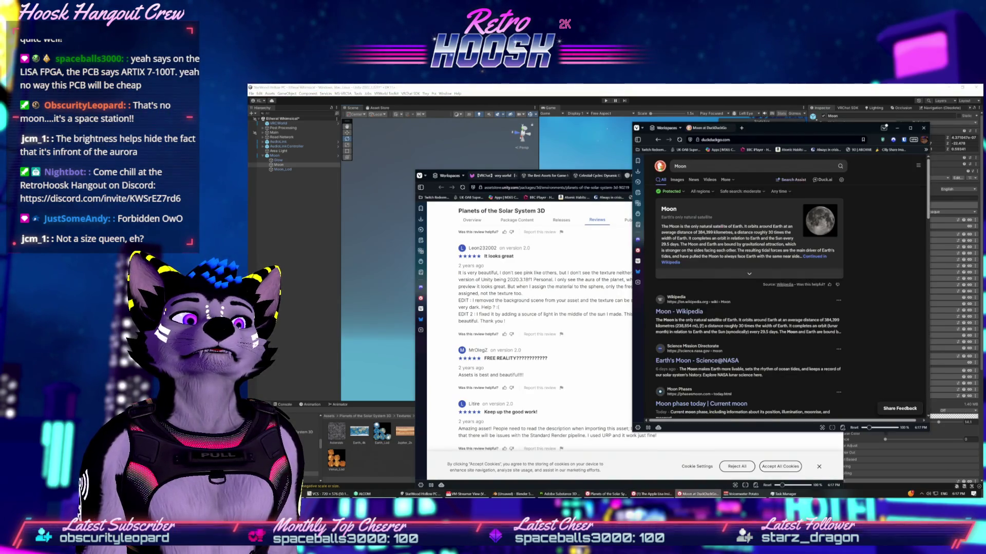
{"action": "left_click", "coordinate": [699, 494]}
{"action": "left_click", "coordinate": [418, 494]}
{"action": "left_click_drag", "start_coordinate": [470, 268], "coordinate": [467, 270]}
Step: Rotate the Moon a little further against the reference photo, then deselect it
{"action": "left_click", "coordinate": [707, 495]}
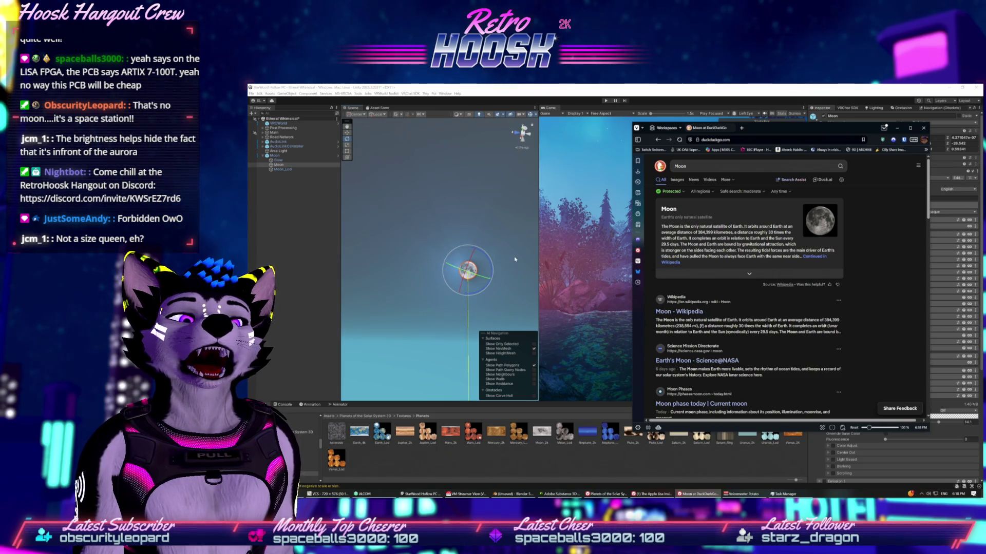
{"action": "left_click", "coordinate": [467, 270]}
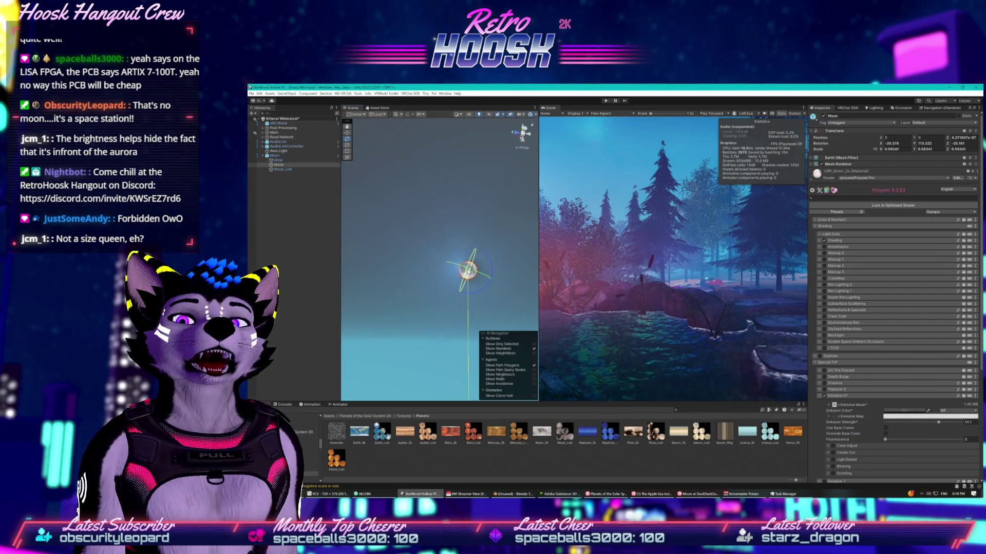
{"action": "left_click_drag", "start_coordinate": [470, 268], "coordinate": [468, 272]}
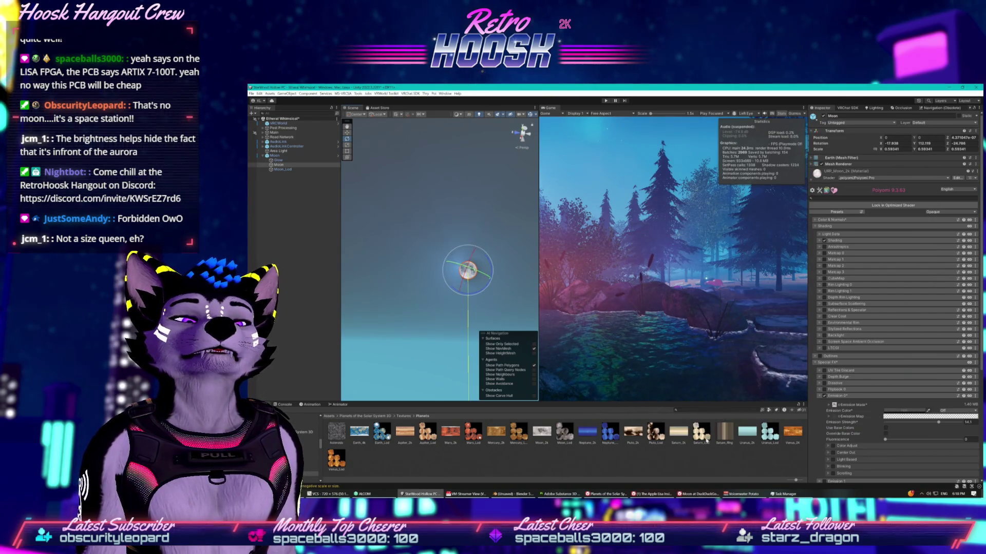
{"action": "left_click", "coordinate": [700, 493]}
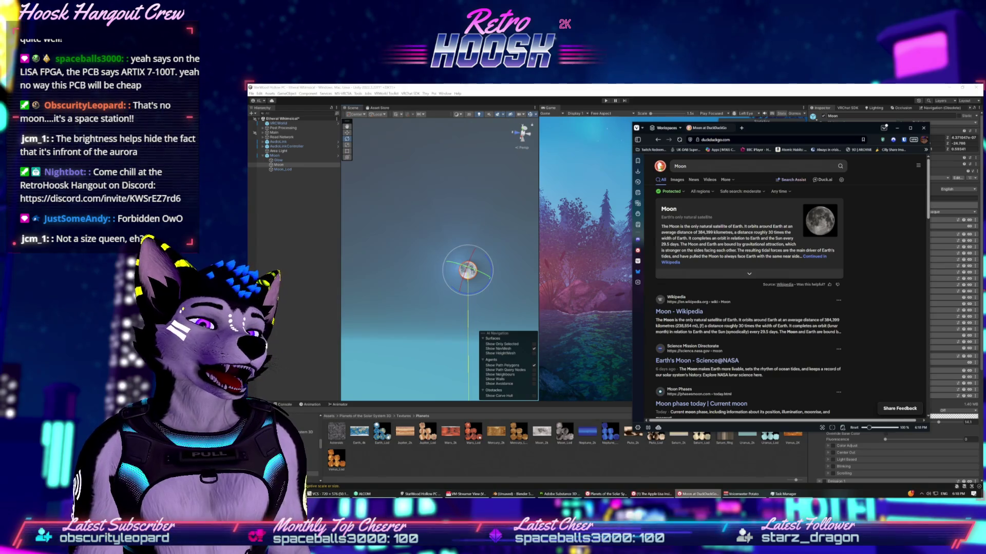
{"action": "key", "text": "alt+Tab"}
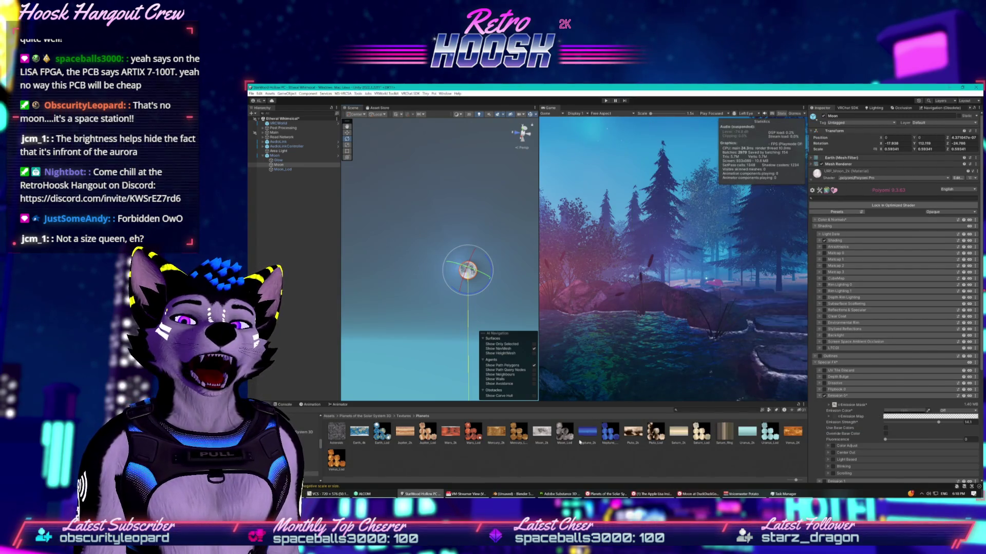
{"action": "left_click", "coordinate": [555, 460]}
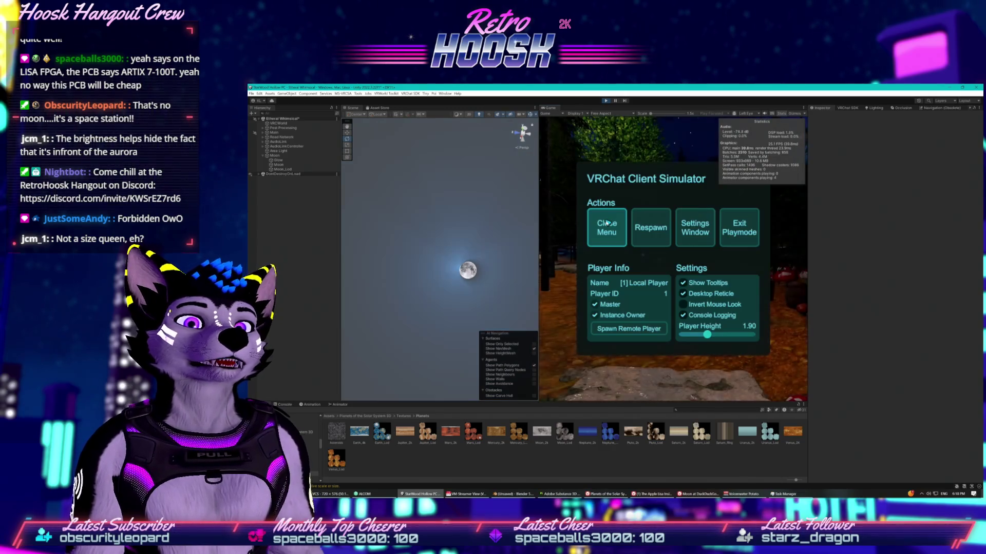
Step: Close the VRChat Client Simulator menu and walk the forest path toward the aurora, viewing the moon
{"action": "left_click", "coordinate": [608, 221]}
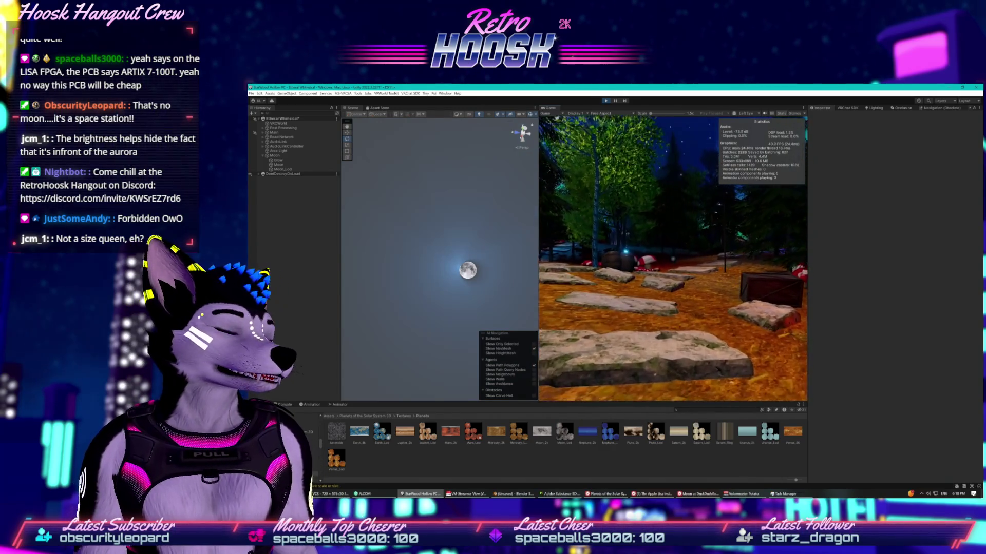
{"action": "key", "text": "w"}
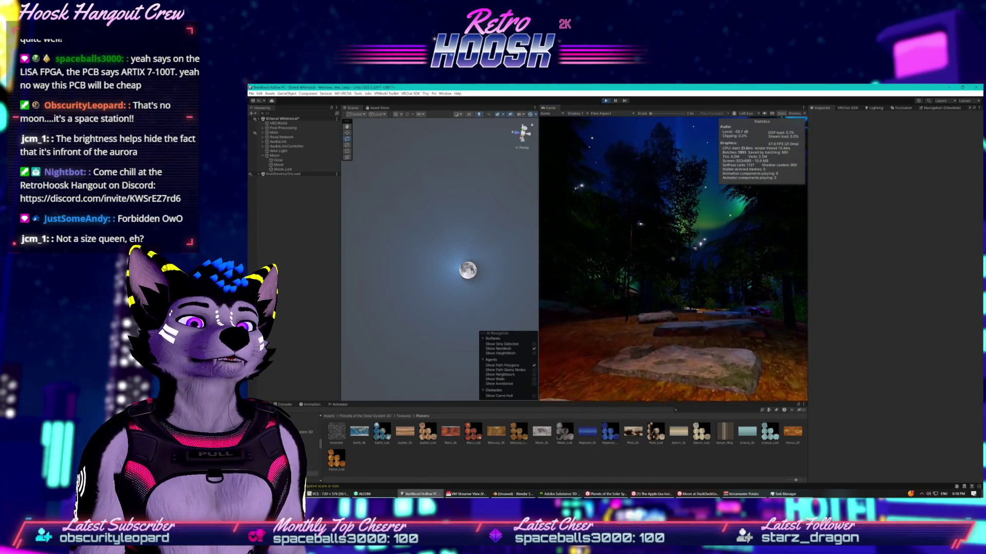
{"action": "key", "text": "w"}
{"action": "key", "text": "w"}
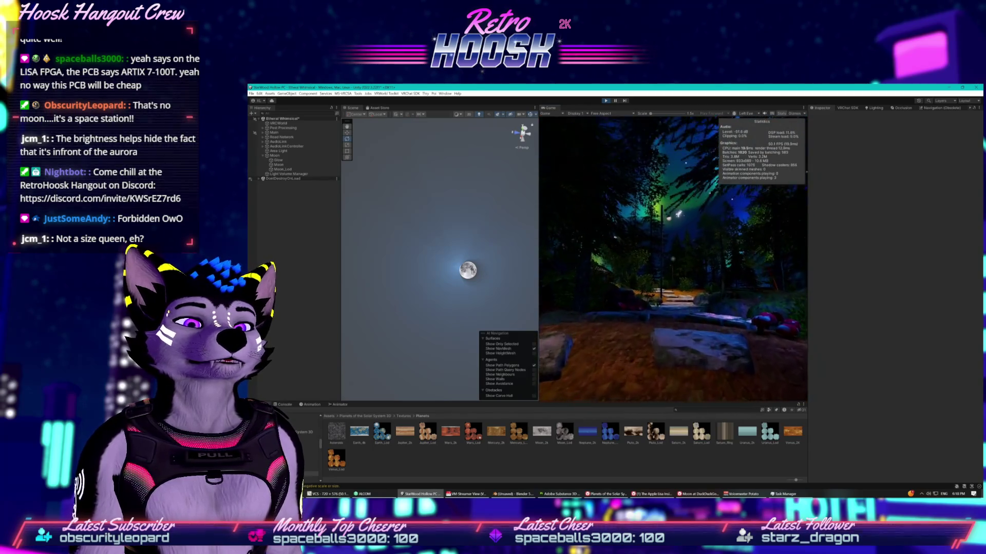
{"action": "key", "text": "w"}
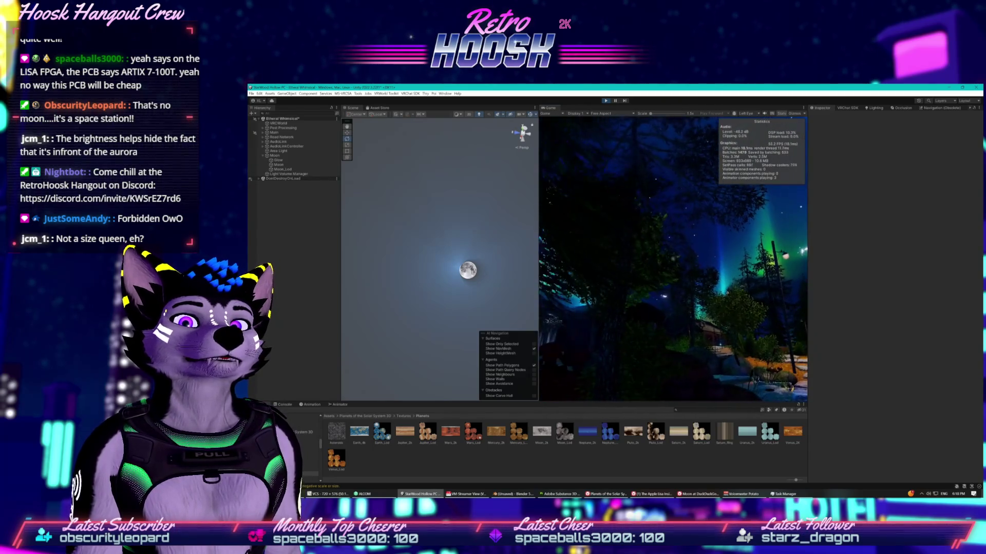
{"action": "key", "text": "w"}
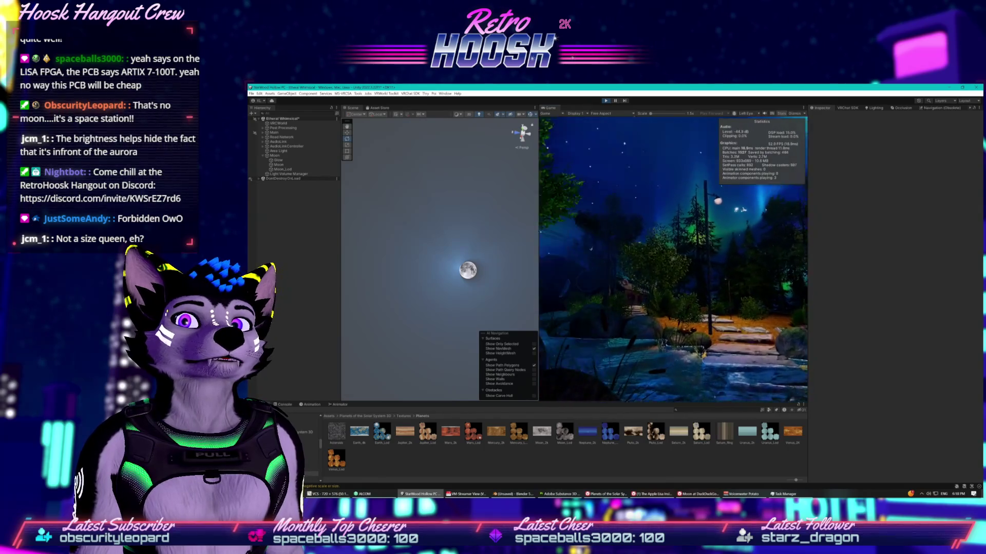
{"action": "key", "text": "w"}
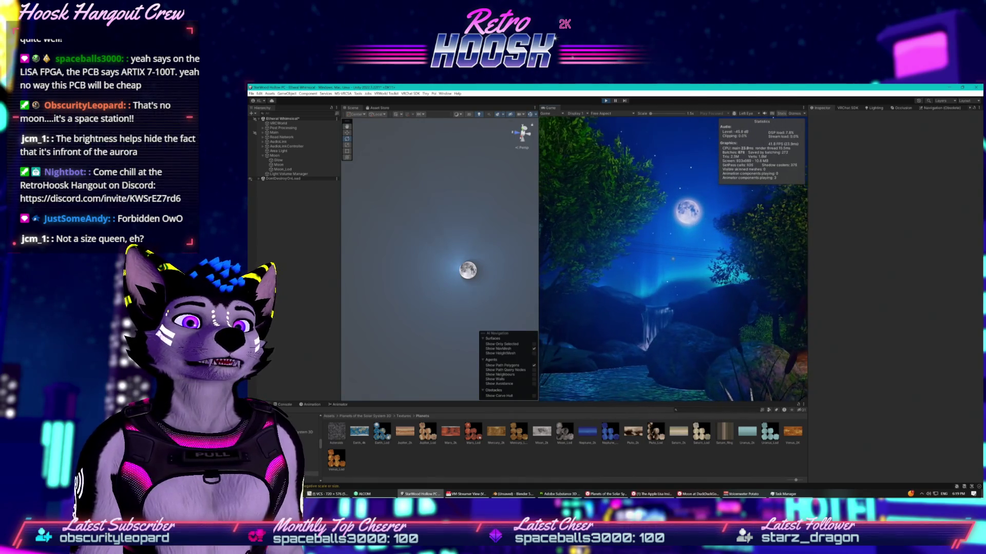
{"action": "key", "text": "w"}
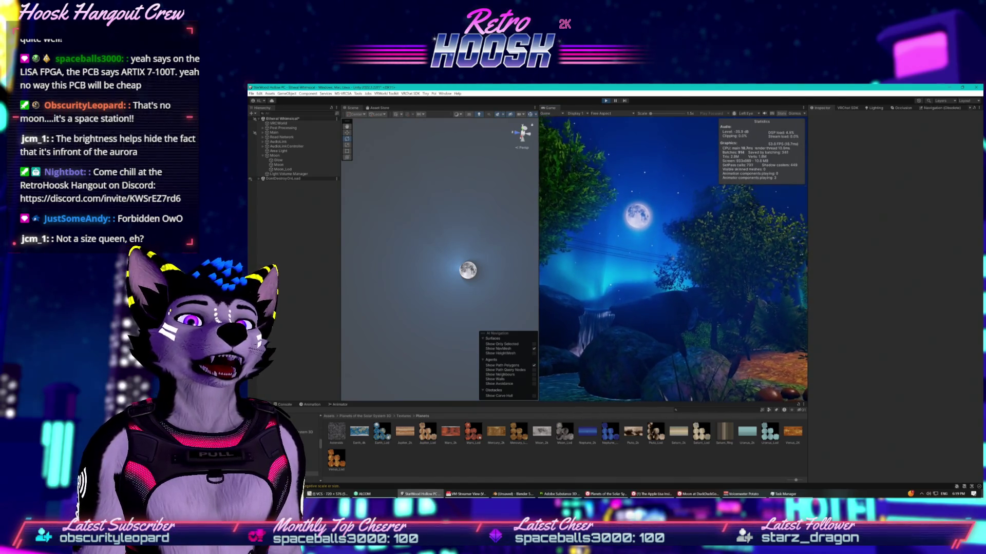
{"action": "key", "text": "w"}
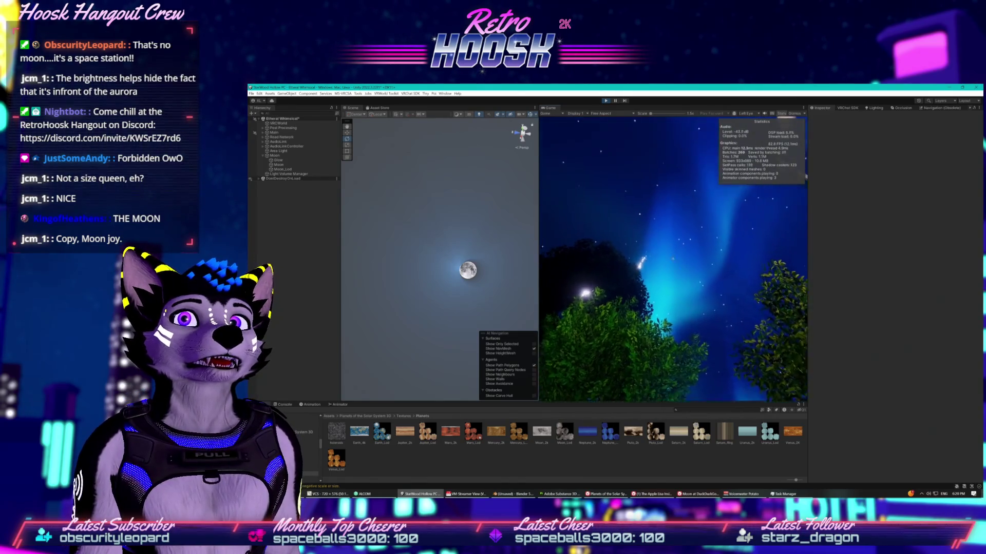
{"action": "key", "text": "super"}
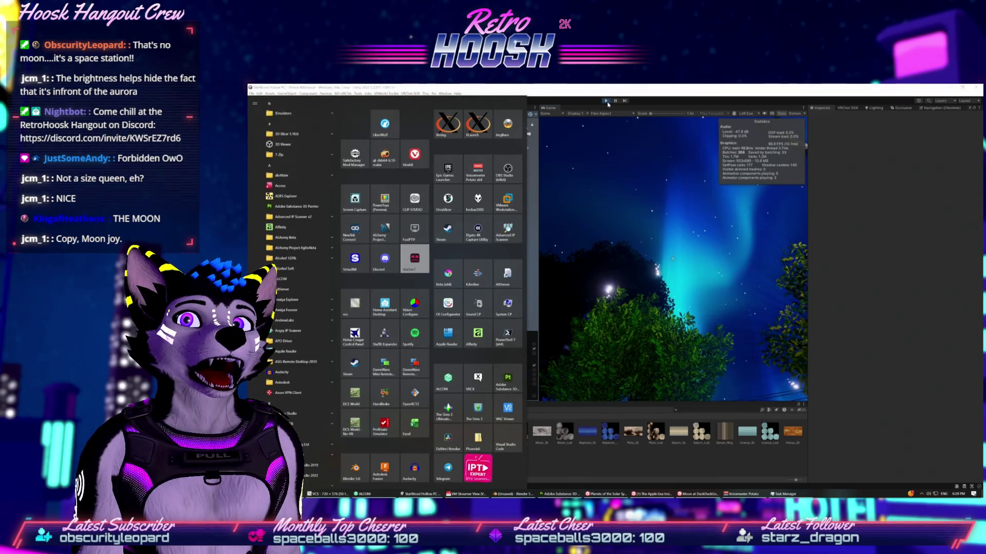
Step: Stop Play mode, widen the Scene view, and fly the camera up for an aerial forest view
{"action": "key", "text": "Escape"}
{"action": "key", "text": "ctrl+p"}
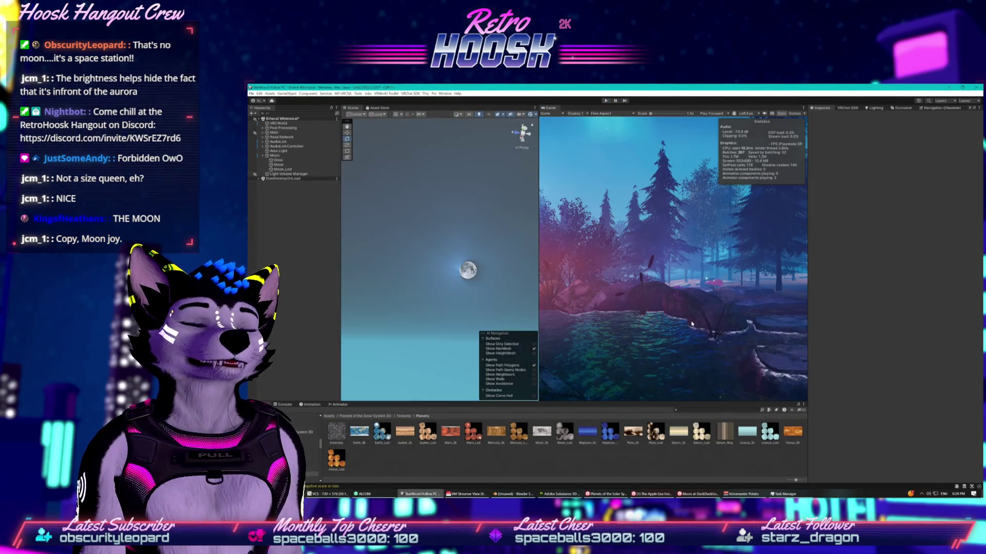
{"action": "left_click_drag", "start_coordinate": [538, 290], "coordinate": [649, 291]}
{"action": "left_click_drag", "start_coordinate": [565, 362], "coordinate": [441, 252]}
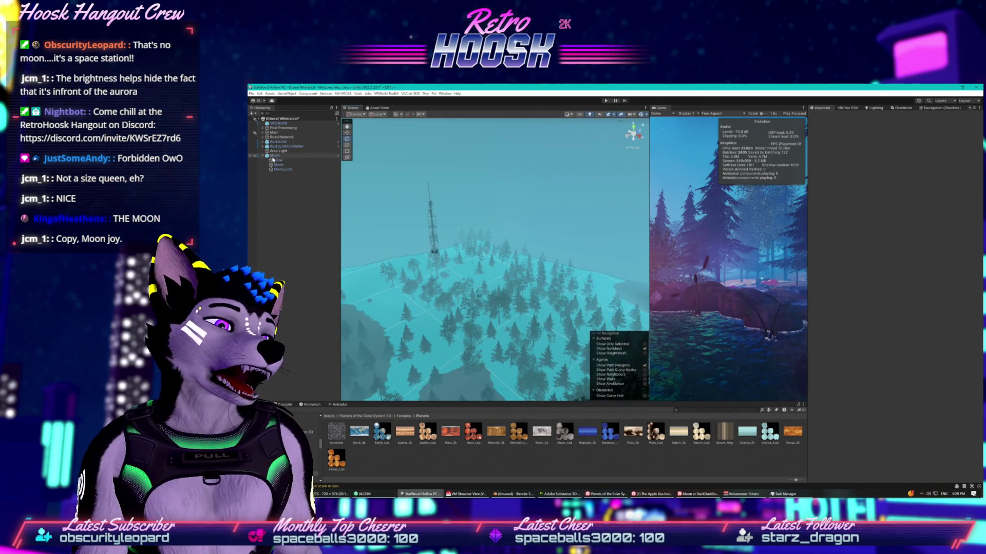
{"action": "key", "text": "Left"}
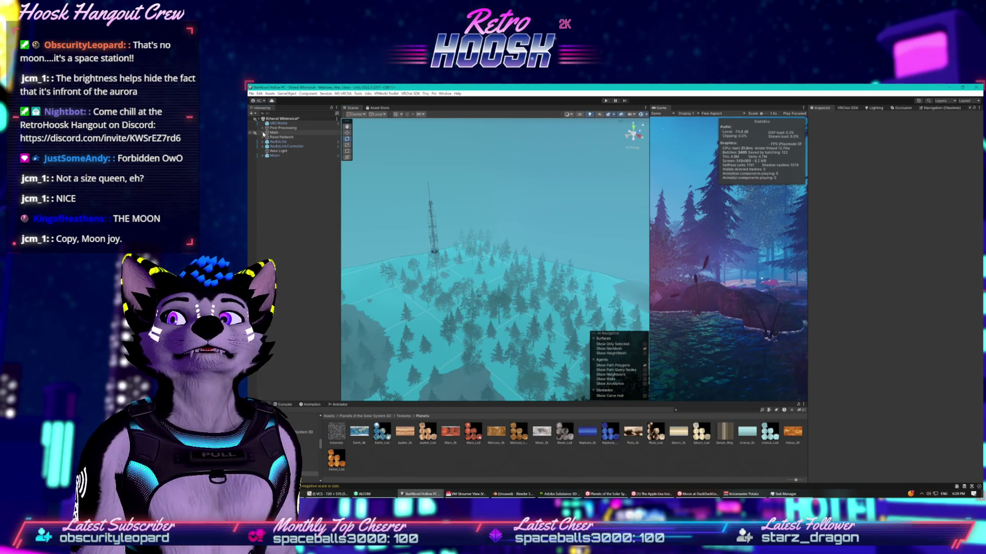
Step: Collapse the Small Models and Addons groups in the Hierarchy and select Lighting
{"action": "left_click", "coordinate": [263, 133]}
{"action": "left_click", "coordinate": [270, 147]}
{"action": "left_click", "coordinate": [271, 151]}
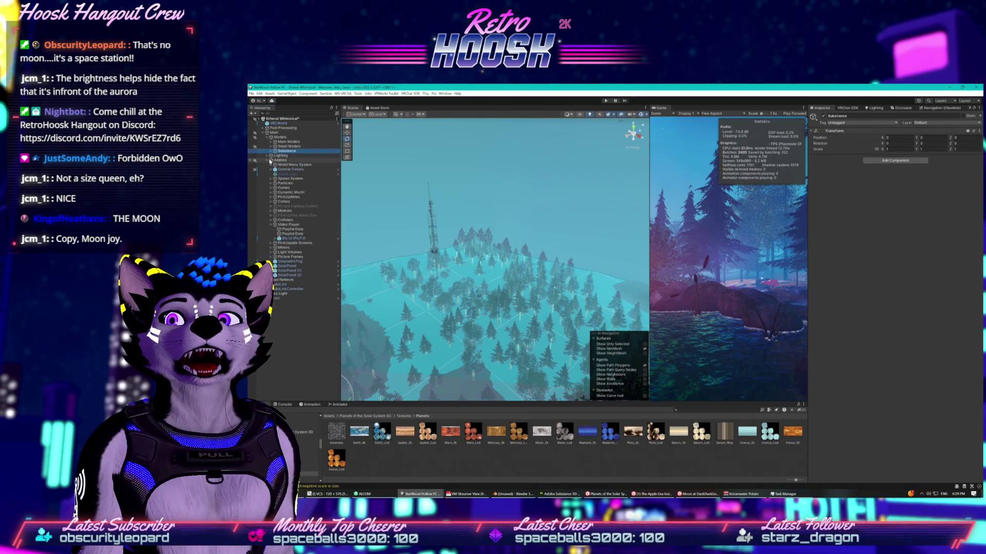
{"action": "left_click", "coordinate": [270, 160]}
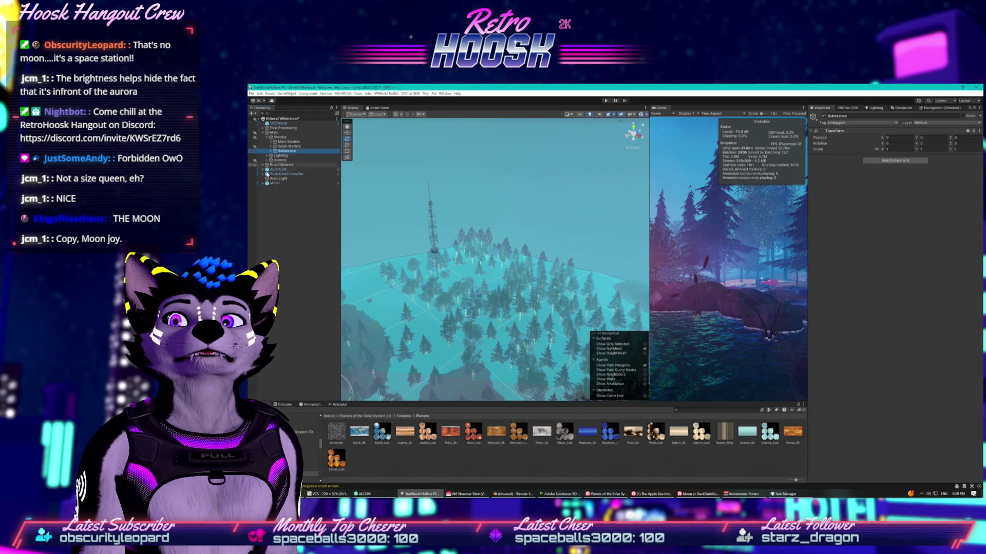
{"action": "left_click", "coordinate": [281, 155]}
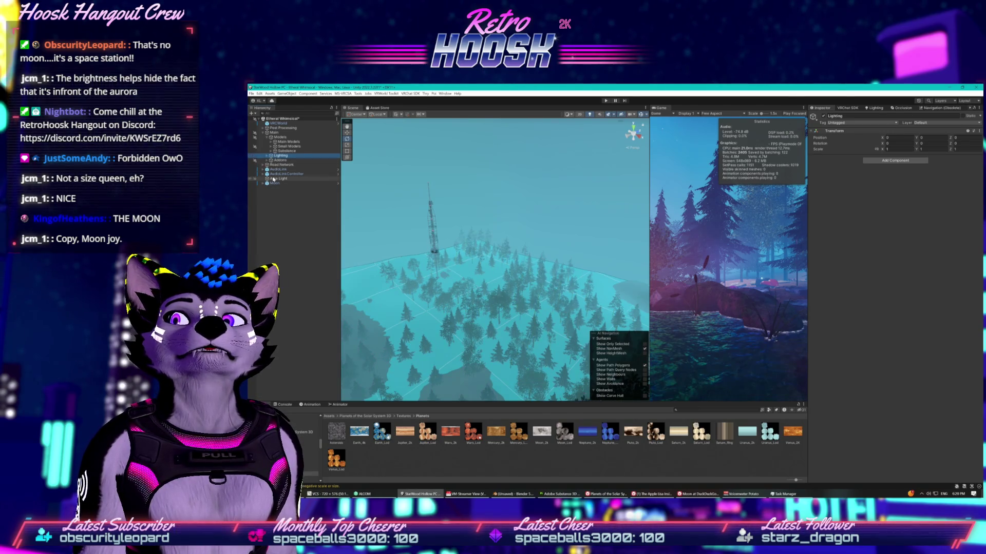
Step: Rename the Area Light to Moonlight and drag it into the Lighting group
{"action": "right_click", "coordinate": [274, 178]}
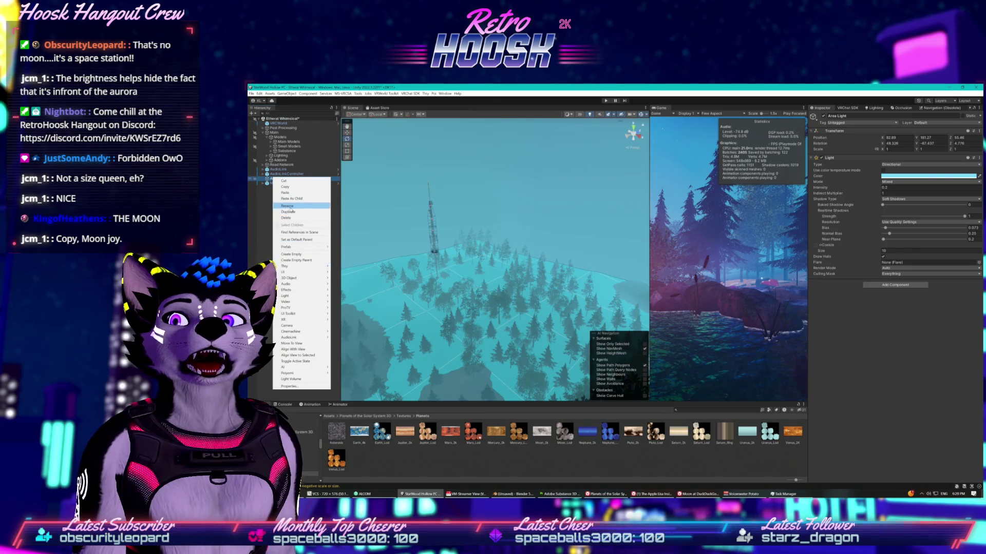
{"action": "left_click", "coordinate": [289, 206]}
{"action": "type", "text": "Moonlight"}
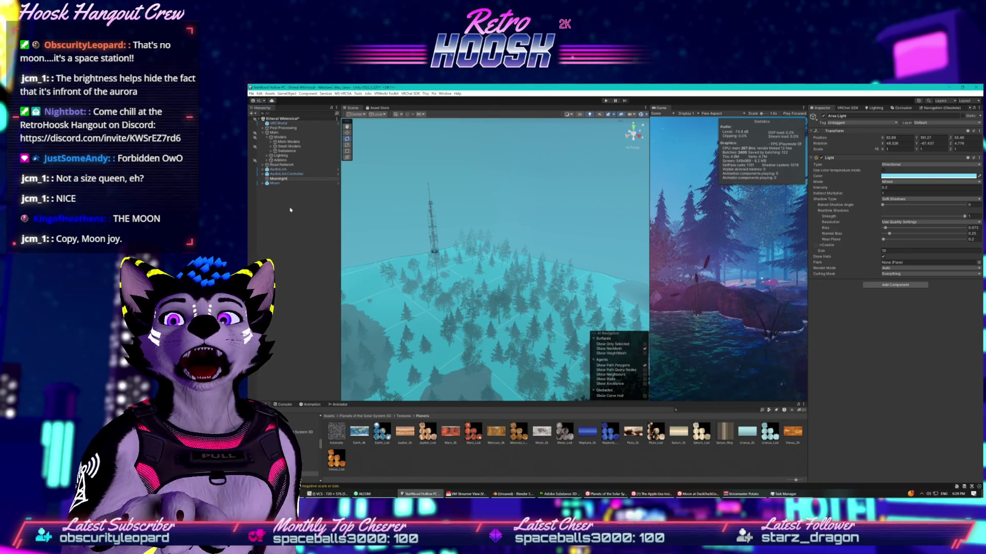
{"action": "key", "text": "Return"}
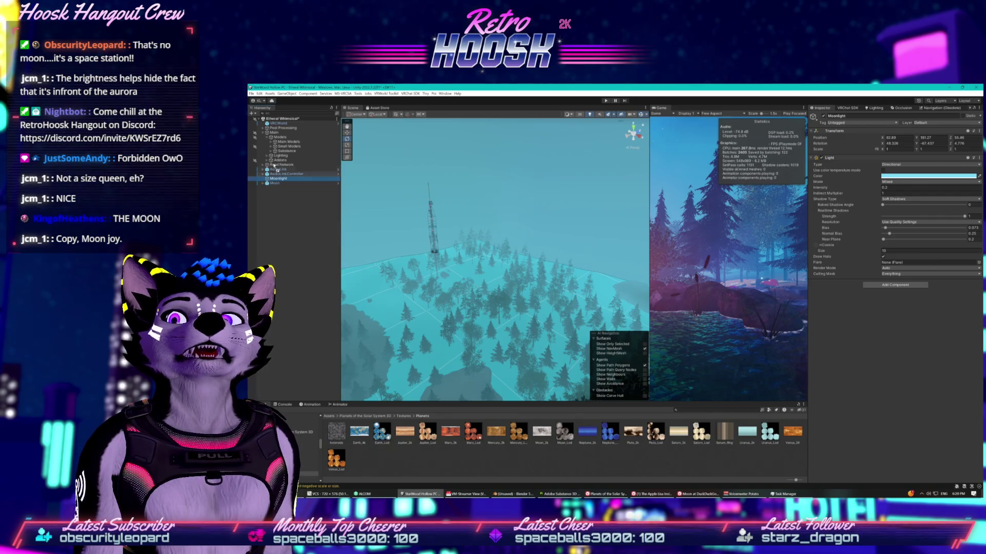
{"action": "left_click_drag", "start_coordinate": [276, 159], "coordinate": [276, 157]}
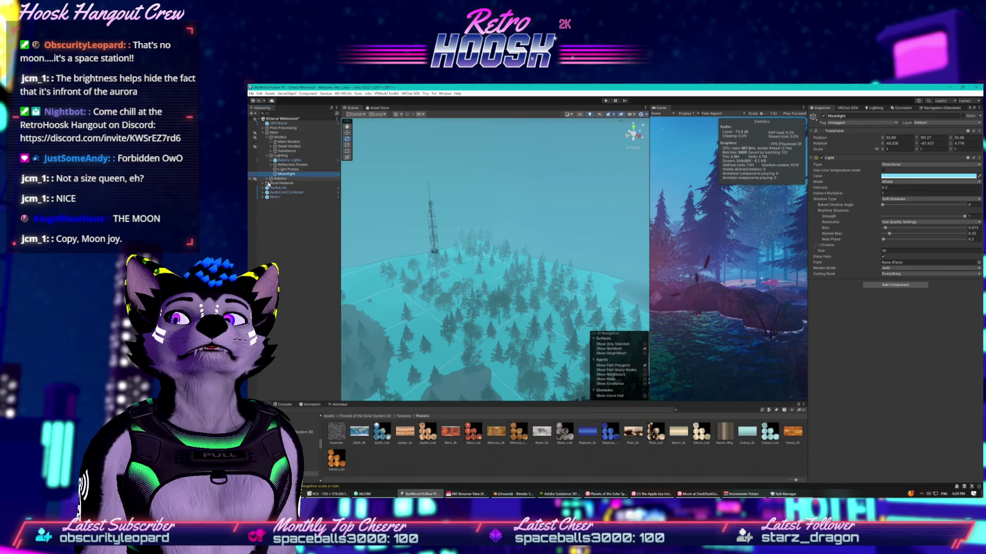
{"action": "left_click", "coordinate": [271, 143]}
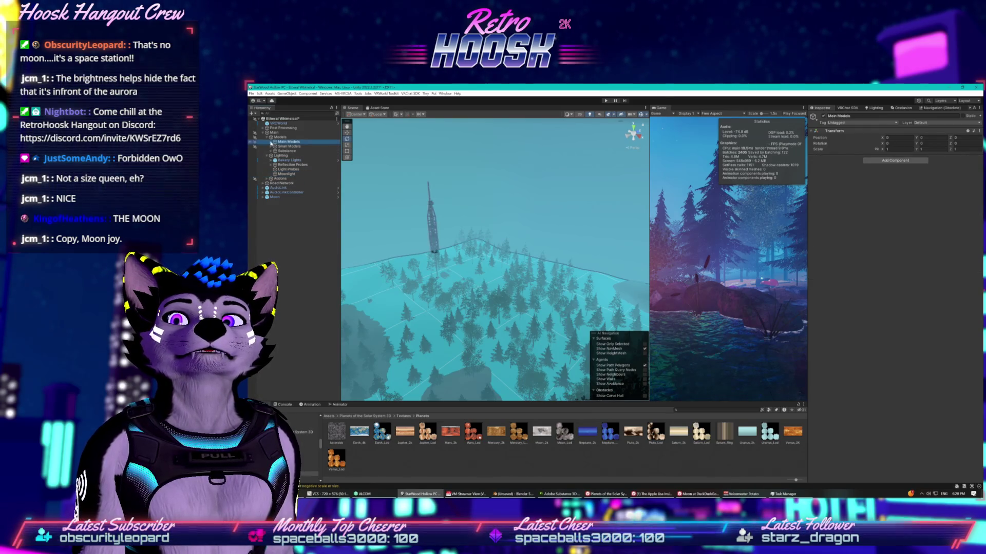
Step: Move the Moon object under Models, below Main Models, in the Hierarchy
{"action": "left_click", "coordinate": [271, 143]}
{"action": "left_click_drag", "start_coordinate": [281, 136], "coordinate": [277, 172]}
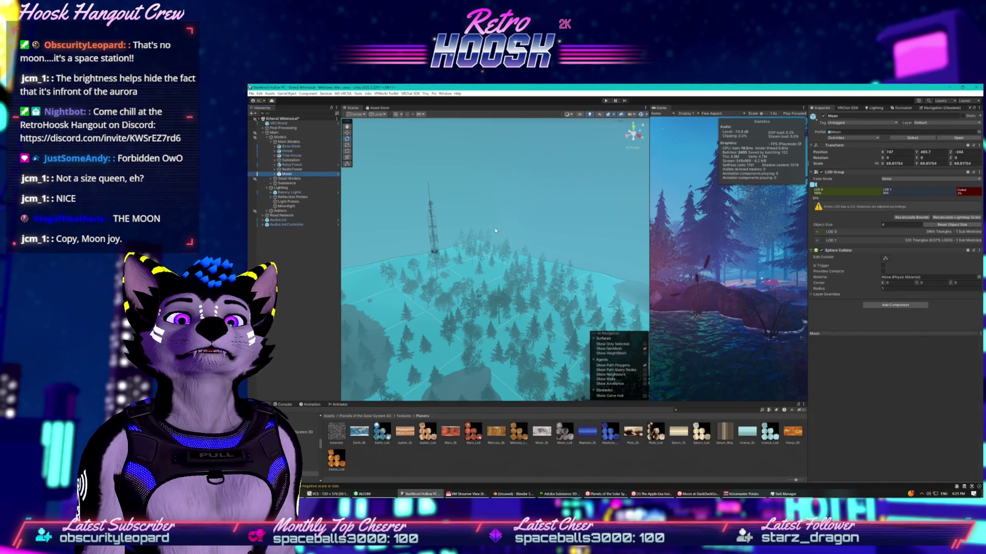
{"action": "left_click_drag", "start_coordinate": [482, 225], "coordinate": [486, 233]}
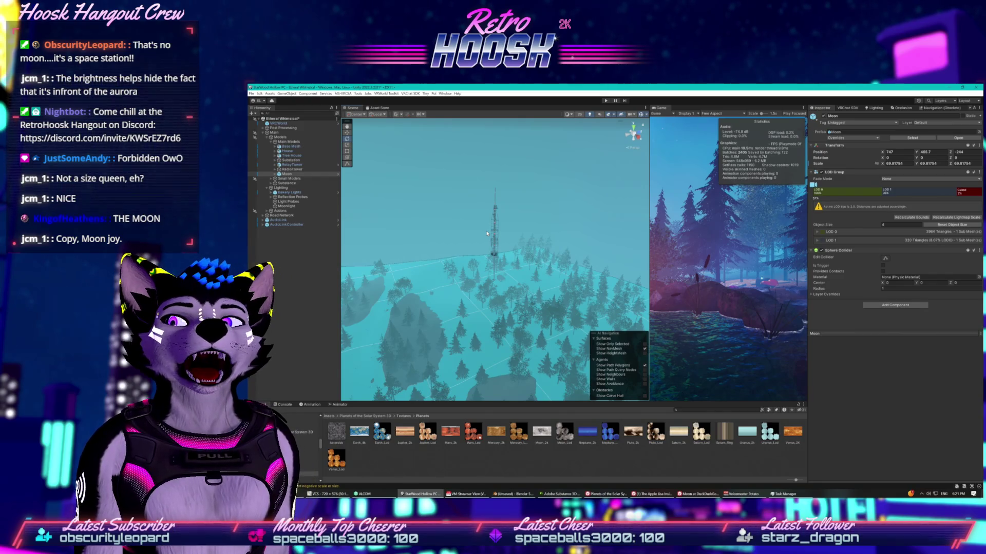
Step: Fly above the trees to view the moon on its tower, then open the Package Manager
{"action": "mouse_move", "coordinate": [463, 262]}
{"action": "left_mouse_down"}
{"action": "mouse_move", "coordinate": [375, 277]}
{"action": "mouse_move", "coordinate": [458, 264]}
{"action": "mouse_move", "coordinate": [554, 309]}
{"action": "mouse_move", "coordinate": [549, 269]}
{"action": "left_mouse_up"}
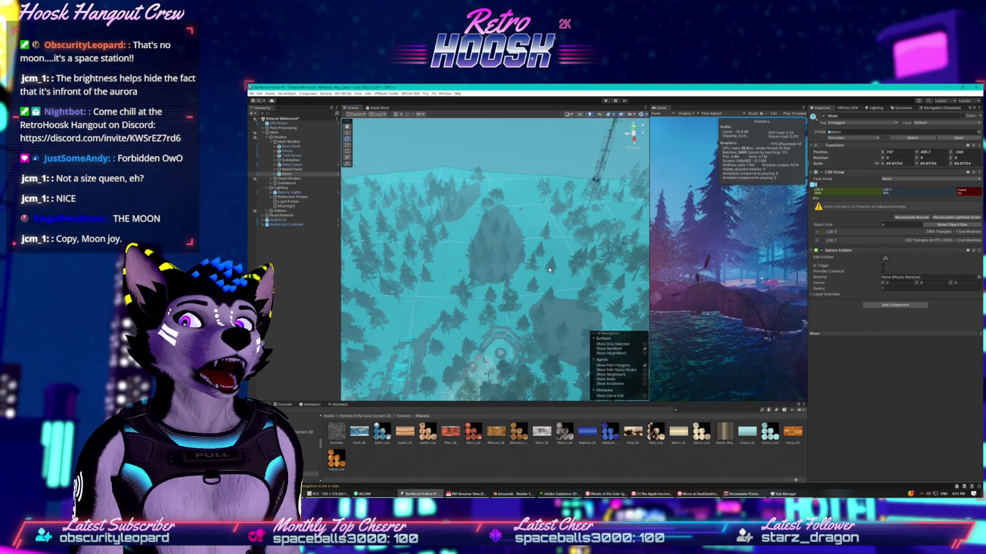
{"action": "left_click_drag", "start_coordinate": [549, 270], "coordinate": [473, 255]}
{"action": "left_click", "coordinate": [473, 254]}
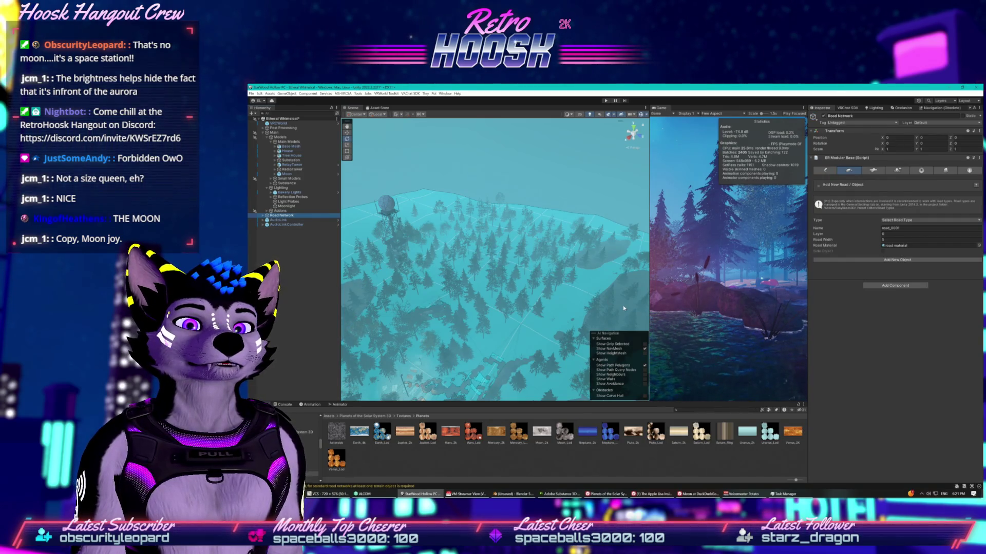
{"action": "left_click", "coordinate": [503, 455]}
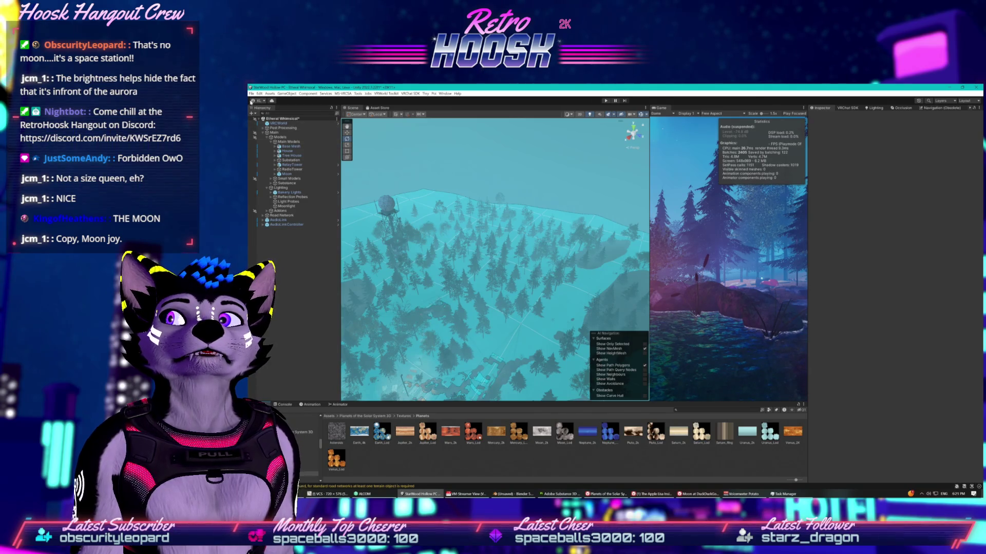
{"action": "left_click", "coordinate": [272, 101]}
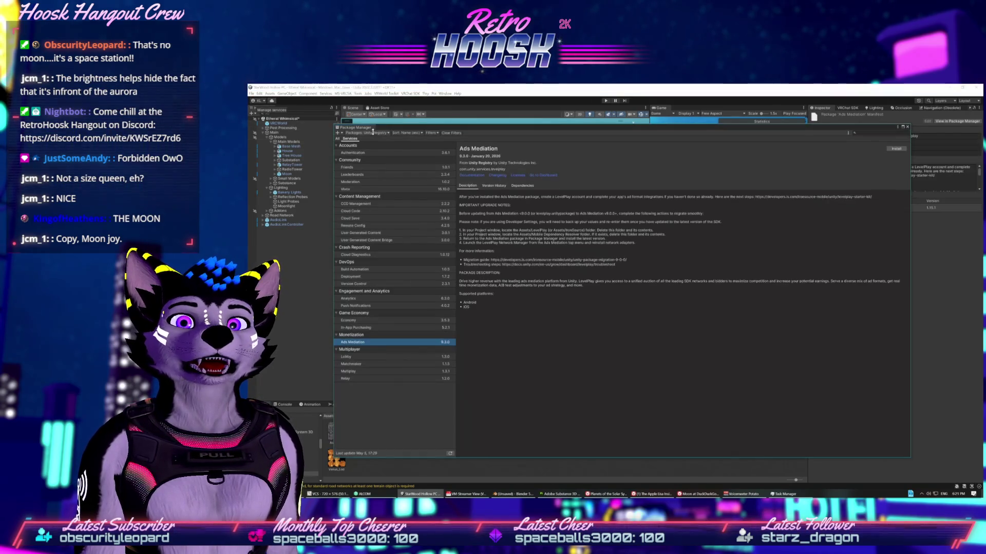
Step: Select PBR Dirty Dumpster under My Assets, download it, and start its import
{"action": "left_click", "coordinate": [367, 133]}
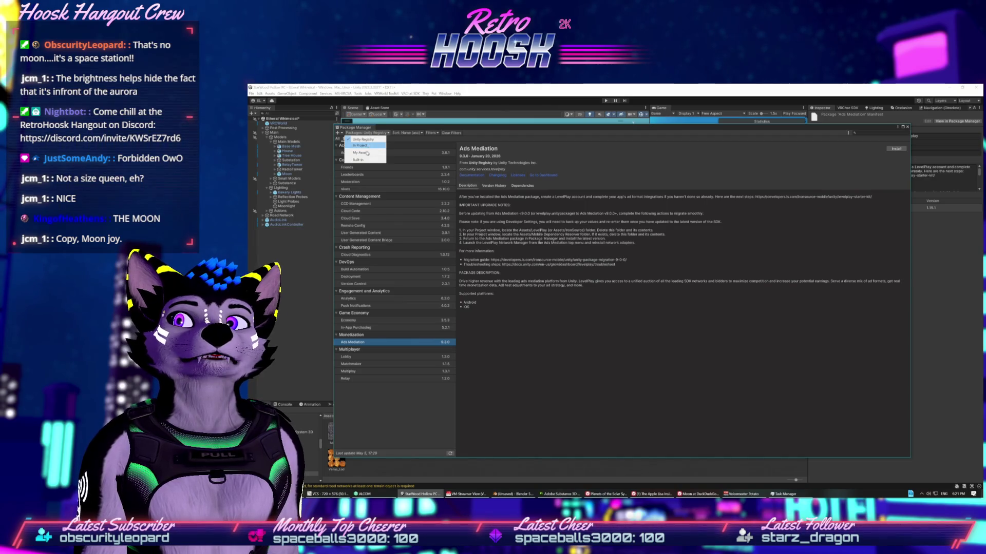
{"action": "left_click", "coordinate": [364, 153]}
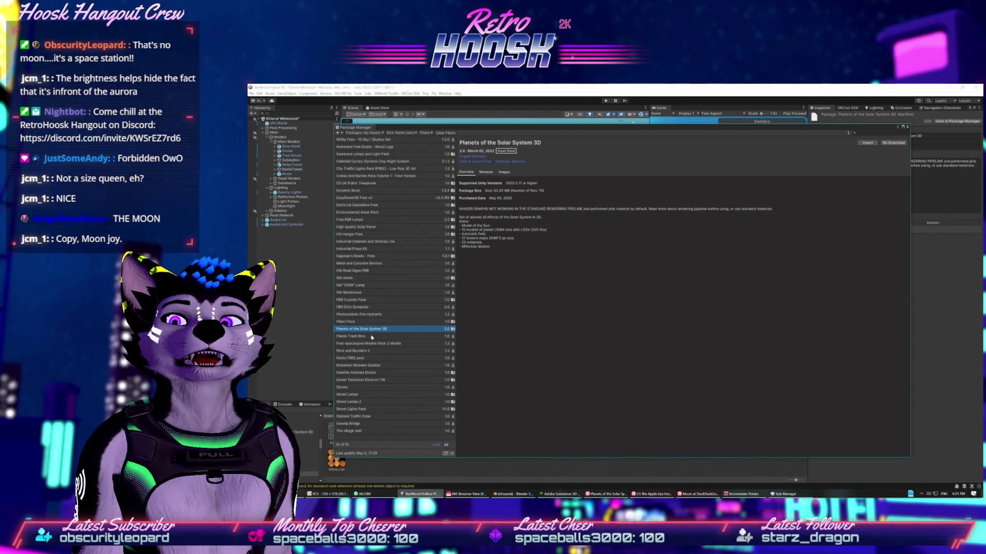
{"action": "left_click", "coordinate": [377, 307]}
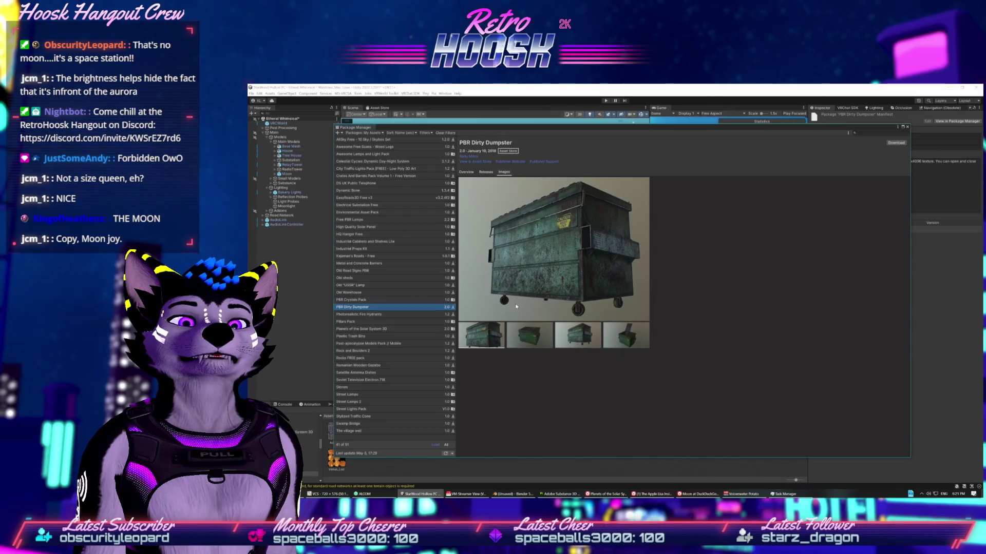
{"action": "left_click", "coordinate": [524, 334]}
{"action": "left_click", "coordinate": [578, 335]}
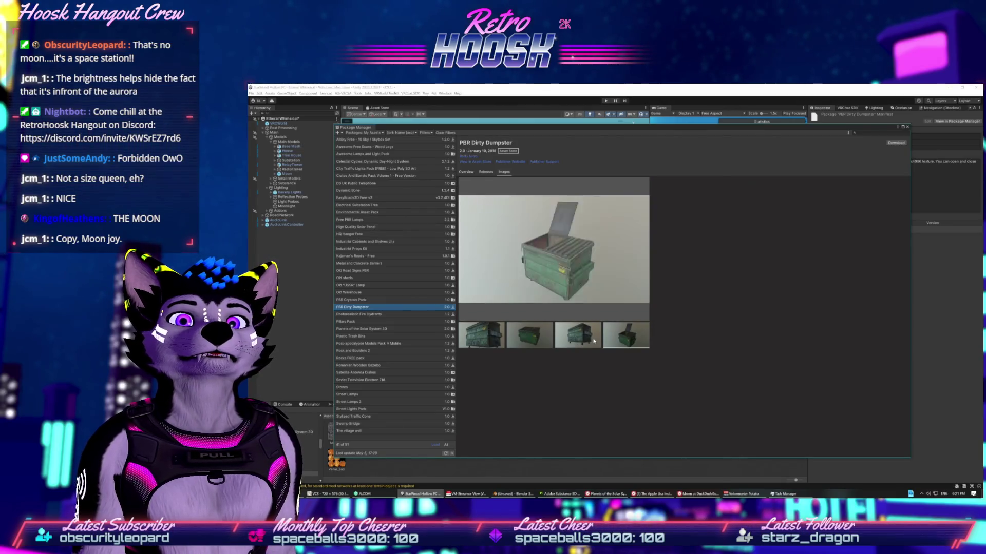
{"action": "left_click", "coordinate": [895, 143]}
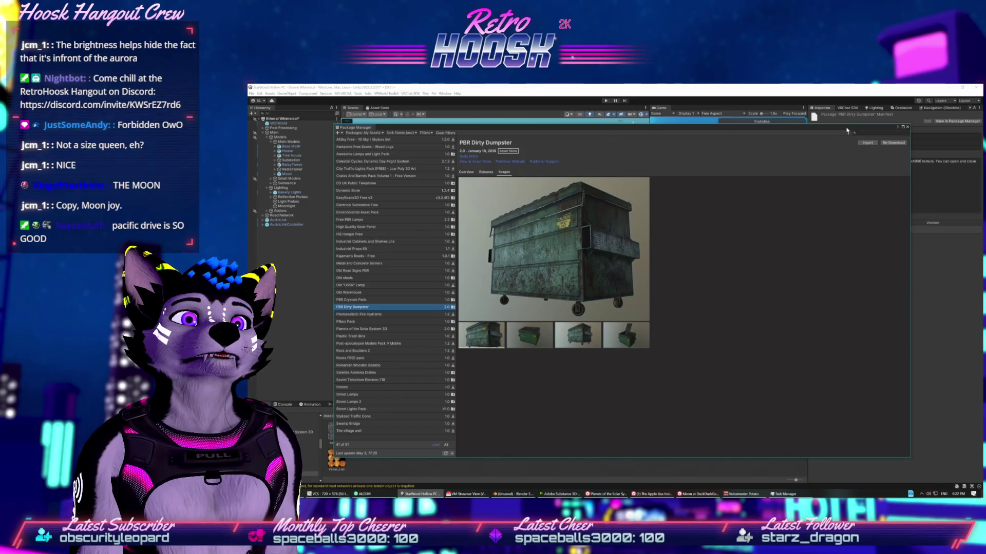
{"action": "left_click_drag", "start_coordinate": [849, 130], "coordinate": [826, 130]}
{"action": "left_click", "coordinate": [847, 143]}
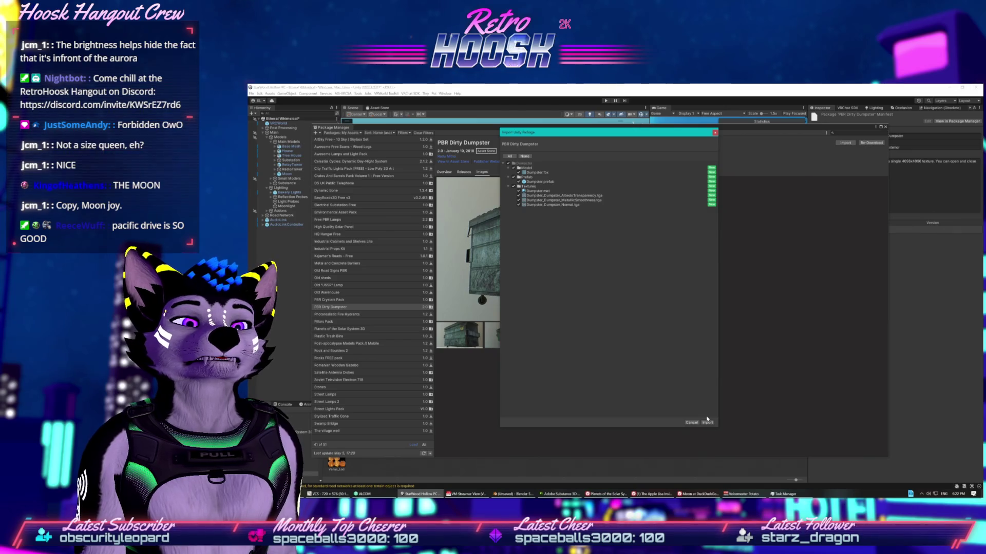
Step: Import all the dumpster files, close the Package Manager, and open the Prefabs folder
{"action": "left_click", "coordinate": [707, 421]}
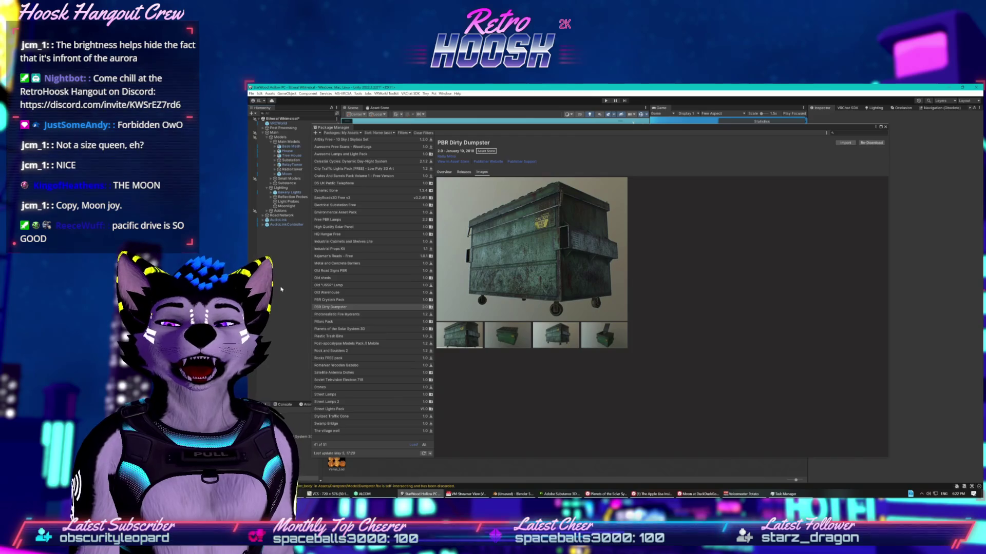
{"action": "left_click", "coordinate": [882, 128]}
{"action": "left_click", "coordinate": [310, 451]}
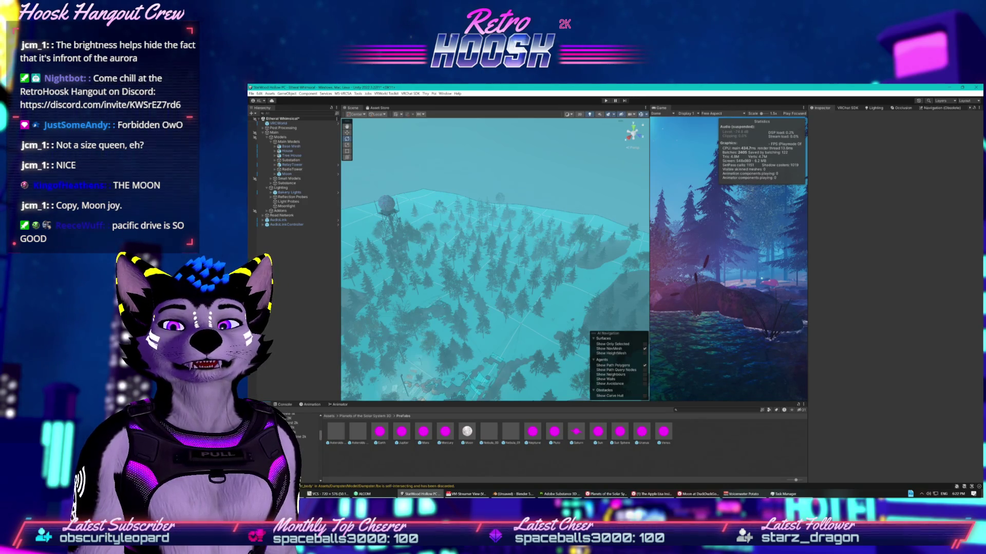
Step: Open the dumpster Prefab folder in the Project panel and select the Dumpster prefab
{"action": "right_click", "coordinate": [288, 452]}
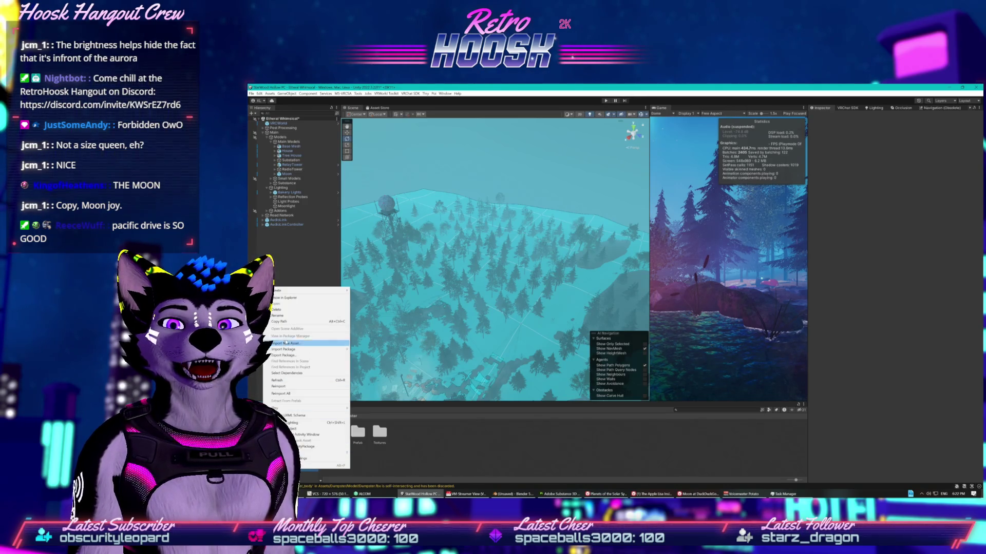
{"action": "left_click", "coordinate": [297, 317]}
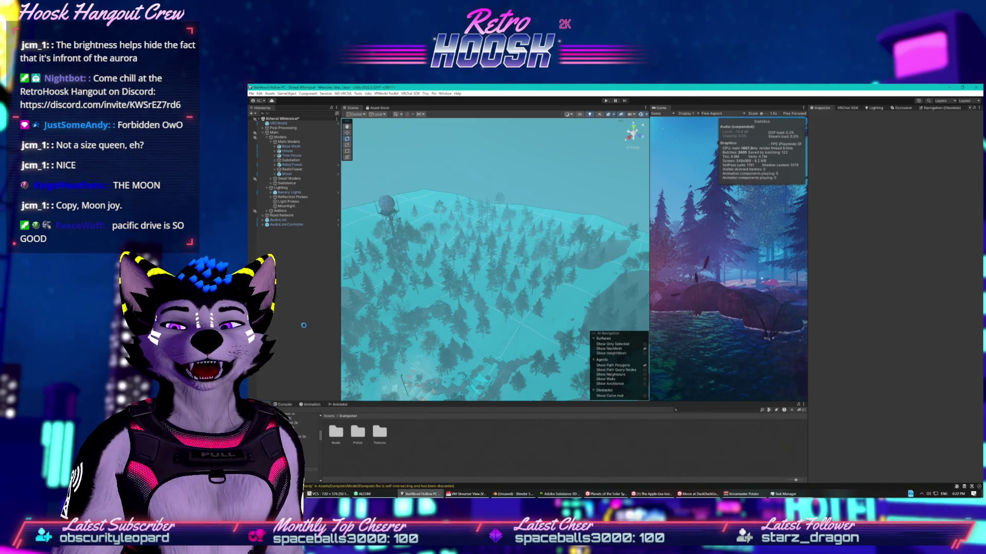
{"action": "double_click", "coordinate": [357, 432]}
{"action": "right_click", "coordinate": [340, 435]}
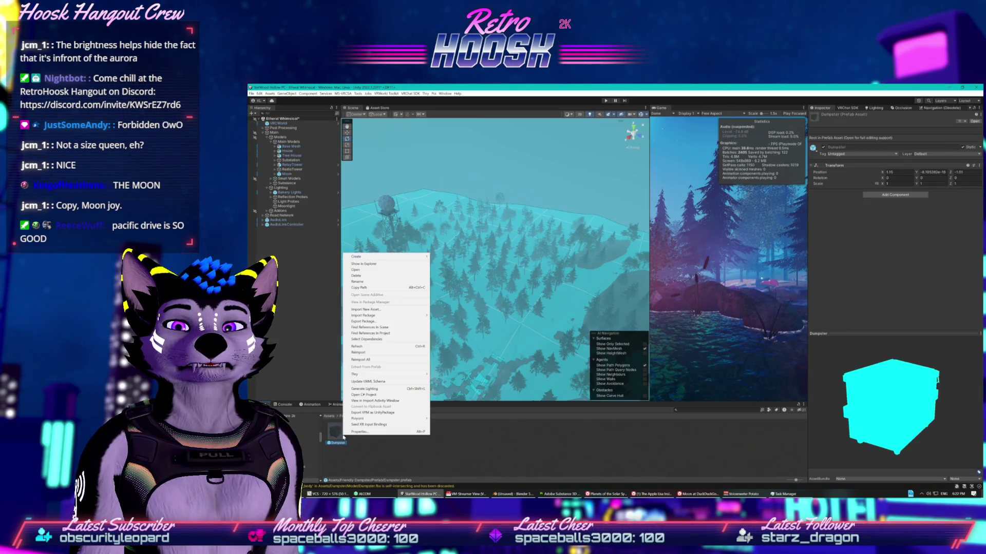
{"action": "left_click", "coordinate": [380, 289]}
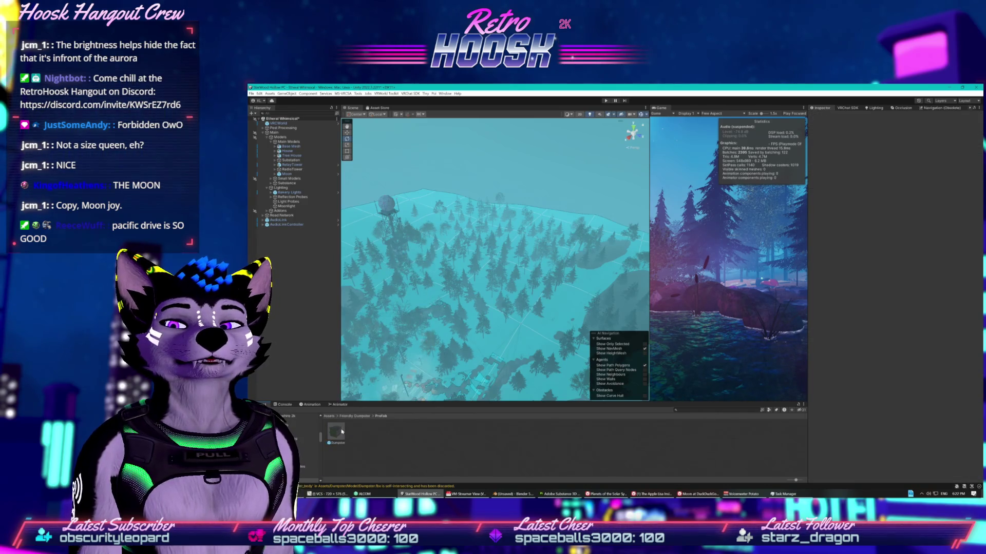
{"action": "left_click", "coordinate": [341, 432]}
Step: Rename the prefab to 'Friendly Dumpster' and zoom into the Scene view
{"action": "right_click", "coordinate": [340, 438]}
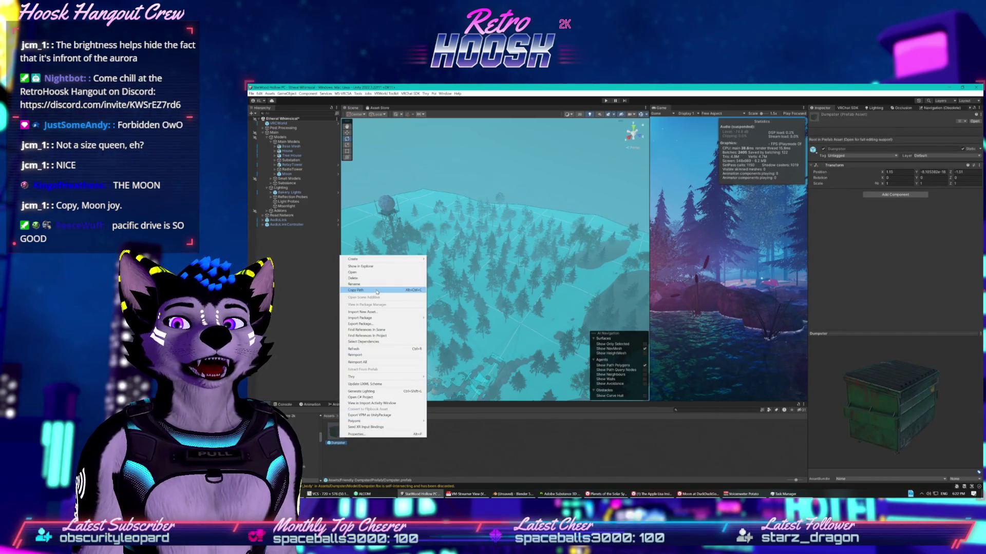
{"action": "left_click", "coordinate": [408, 288]}
{"action": "key", "text": "Home"}
{"action": "type", "text": "Fri"}
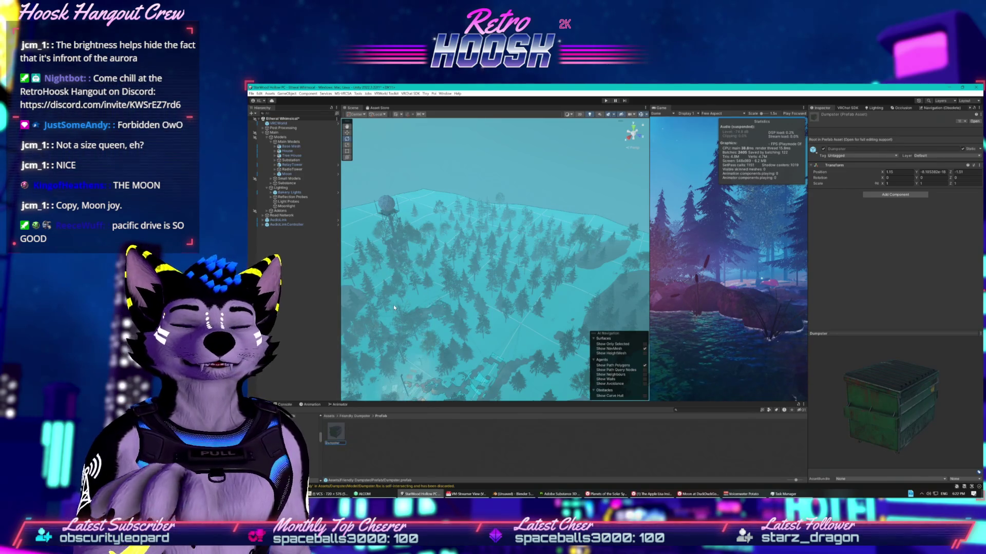
{"action": "type", "text": "endly D..."}
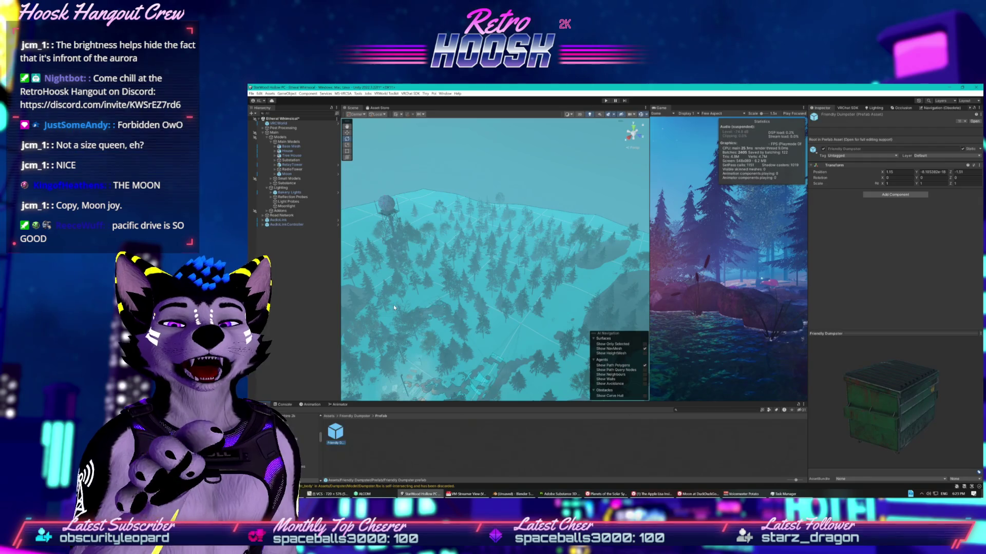
{"action": "key", "text": "Return"}
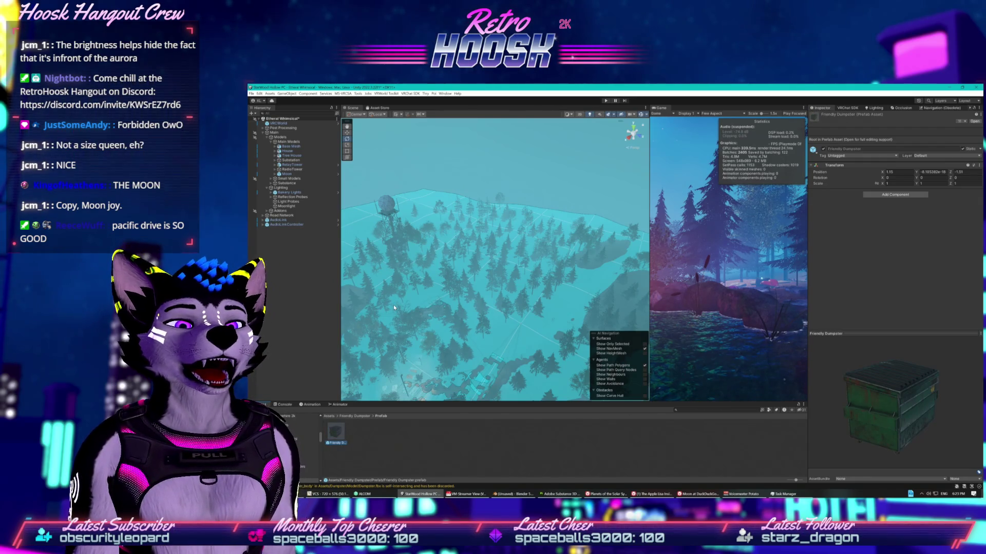
{"action": "scroll", "coordinate": [430, 325], "scroll_direction": "up", "scroll_amount": 5}
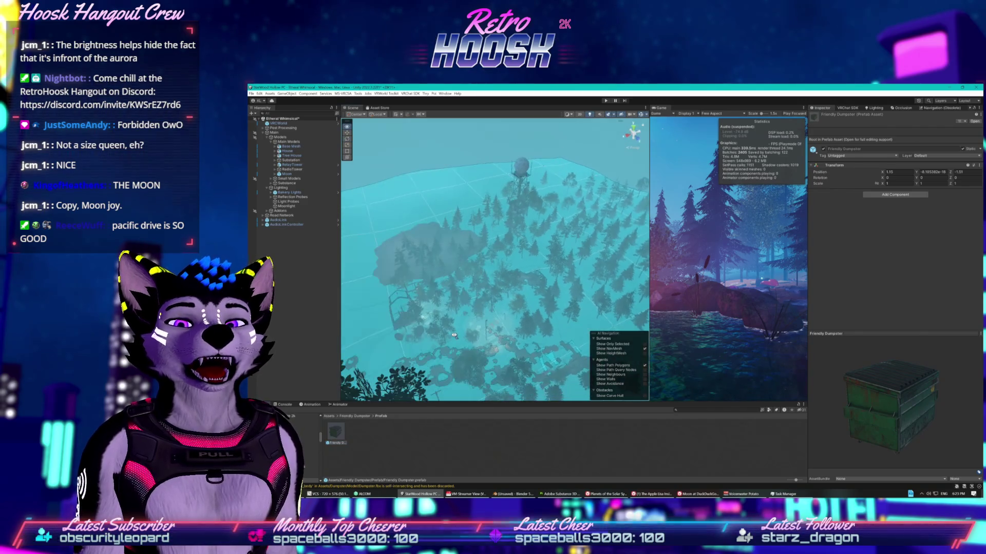
{"action": "scroll", "coordinate": [528, 324], "scroll_direction": "up", "scroll_amount": 5}
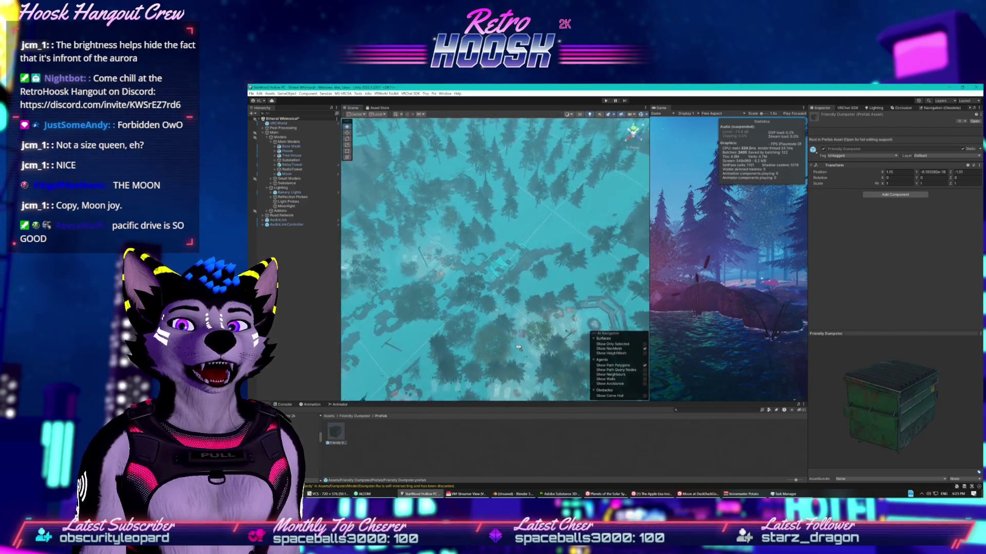
{"action": "scroll", "coordinate": [473, 334], "scroll_direction": "up", "scroll_amount": 5}
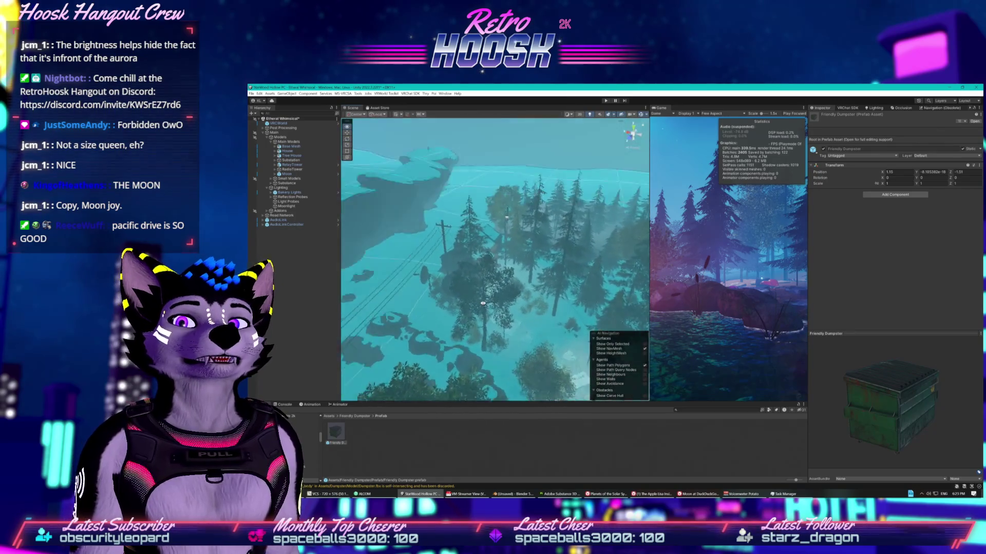
Step: Zoom down from the forest overview to the cabin wall and select the bush beside it
{"action": "scroll", "coordinate": [509, 333], "scroll_direction": "up", "scroll_amount": 10}
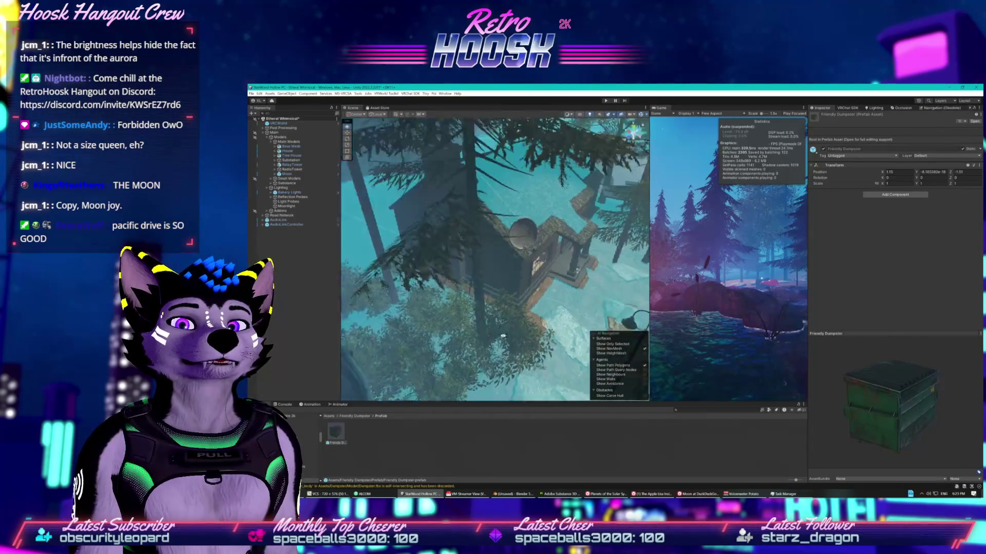
{"action": "scroll", "coordinate": [526, 291], "scroll_direction": "up", "scroll_amount": 10}
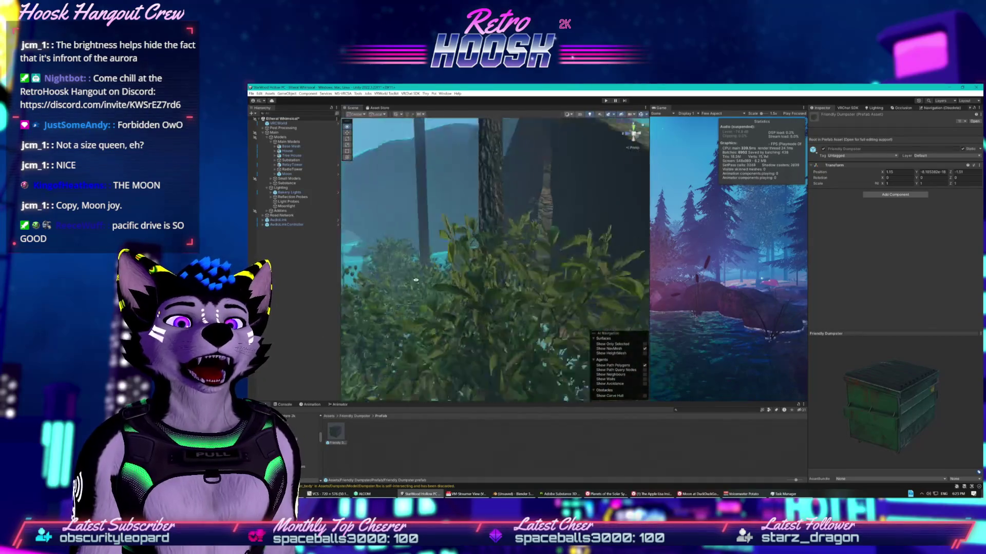
{"action": "scroll", "coordinate": [441, 267], "scroll_direction": "up", "scroll_amount": 10}
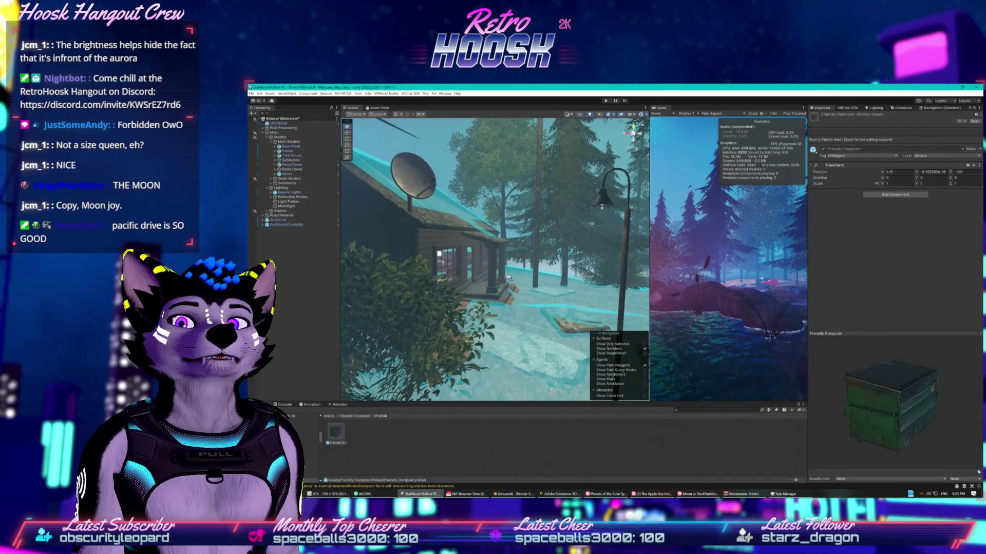
{"action": "scroll", "coordinate": [435, 298], "scroll_direction": "up", "scroll_amount": 10}
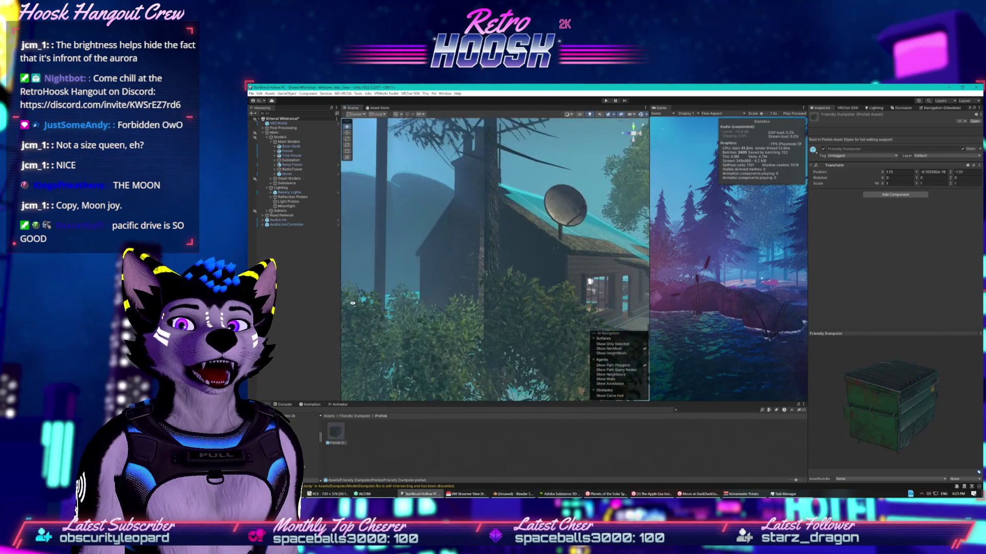
{"action": "scroll", "coordinate": [382, 334], "scroll_direction": "up", "scroll_amount": 5}
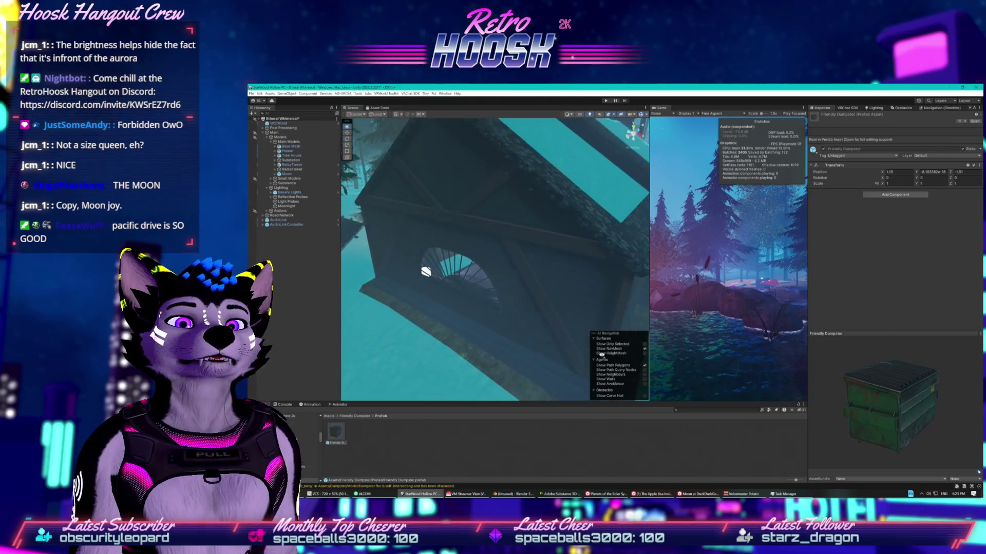
{"action": "left_click_drag", "start_coordinate": [609, 332], "coordinate": [439, 353]}
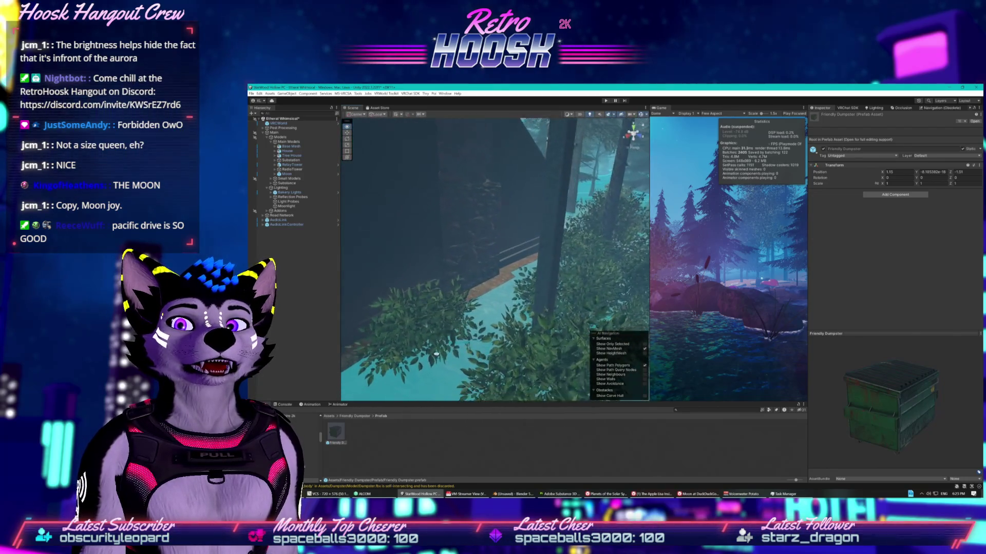
{"action": "left_click", "coordinate": [481, 327]}
Step: Move the selected bush up and to the right, clearing space by the cabin
{"action": "left_click_drag", "start_coordinate": [511, 332], "coordinate": [523, 299]}
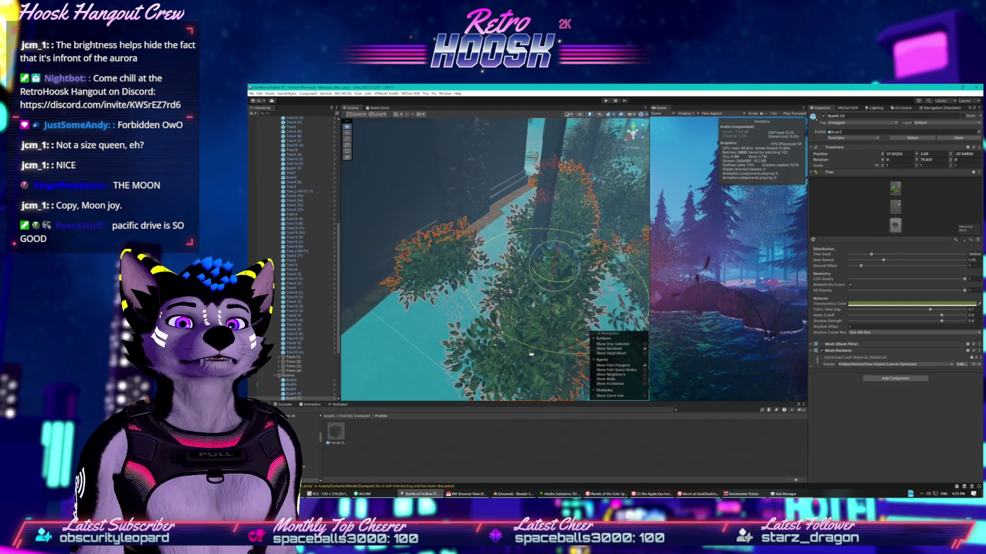
{"action": "key", "text": "w"}
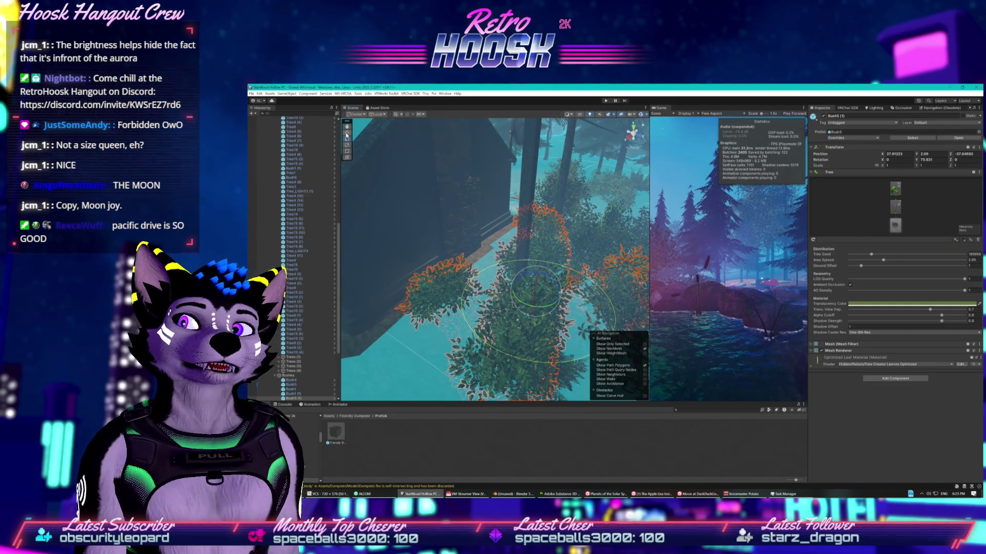
{"action": "left_click_drag", "start_coordinate": [518, 286], "coordinate": [577, 299]}
Step: Place a Friendly Dumpster prefab in the scene and slide it farther along the path
{"action": "mouse_move", "coordinate": [336, 432]}
{"action": "left_mouse_down"}
{"action": "mouse_move", "coordinate": [360, 421]}
{"action": "mouse_move", "coordinate": [413, 343]}
{"action": "left_mouse_up"}
{"action": "key", "text": "f"}
{"action": "scroll", "coordinate": [451, 323], "scroll_direction": "down", "scroll_amount": 5}
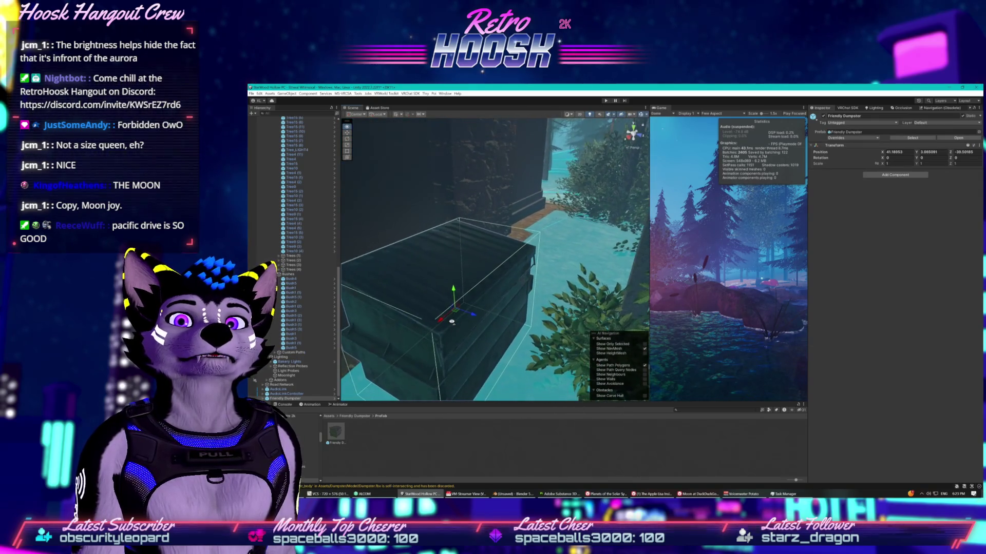
{"action": "mouse_move", "coordinate": [448, 313]}
{"action": "left_mouse_down"}
{"action": "mouse_move", "coordinate": [544, 226]}
{"action": "mouse_move", "coordinate": [579, 222]}
{"action": "left_mouse_up"}
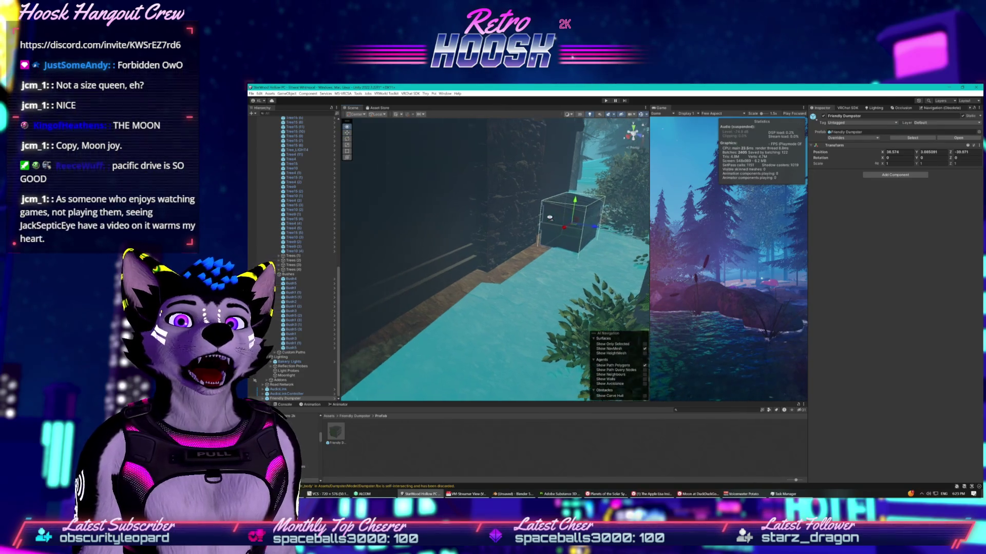
{"action": "scroll", "coordinate": [532, 222], "scroll_direction": "down", "scroll_amount": 5}
{"action": "scroll", "coordinate": [532, 223], "scroll_direction": "down", "scroll_amount": 5}
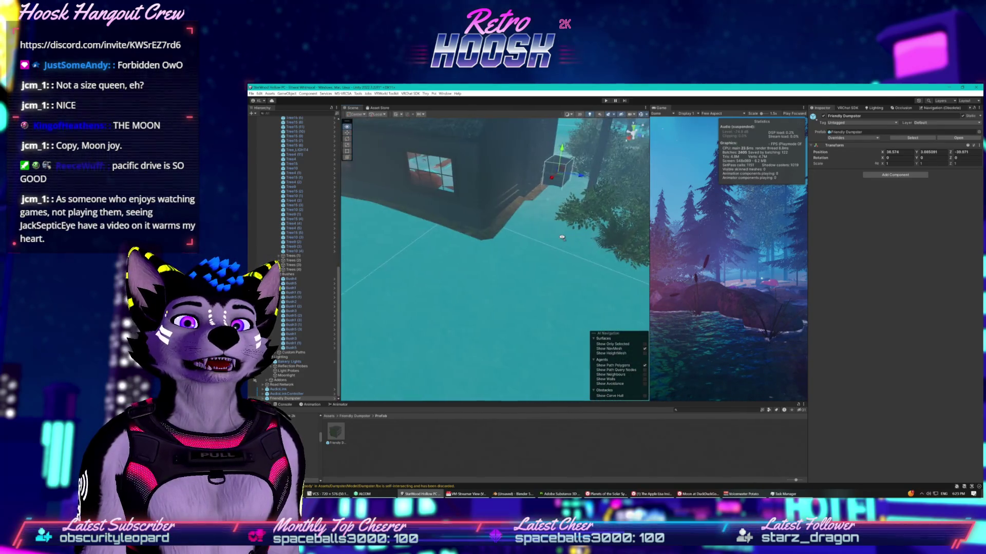
Step: Reposition the bush beside the house, then select Bush1 (1)
{"action": "left_click", "coordinate": [628, 229]}
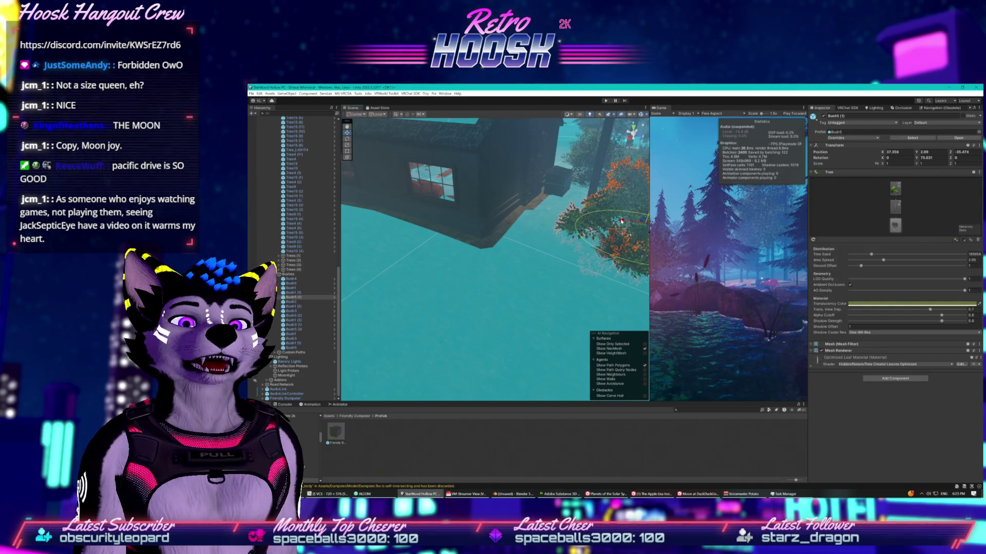
{"action": "left_click_drag", "start_coordinate": [621, 220], "coordinate": [619, 225]}
{"action": "scroll", "coordinate": [564, 206], "scroll_direction": "down", "scroll_amount": 5}
{"action": "mouse_move", "coordinate": [547, 154]}
{"action": "left_mouse_down"}
{"action": "mouse_move", "coordinate": [502, 250]}
{"action": "mouse_move", "coordinate": [565, 246]}
{"action": "mouse_move", "coordinate": [601, 259]}
{"action": "mouse_move", "coordinate": [613, 278]}
{"action": "left_mouse_up"}
{"action": "left_click", "coordinate": [588, 246]}
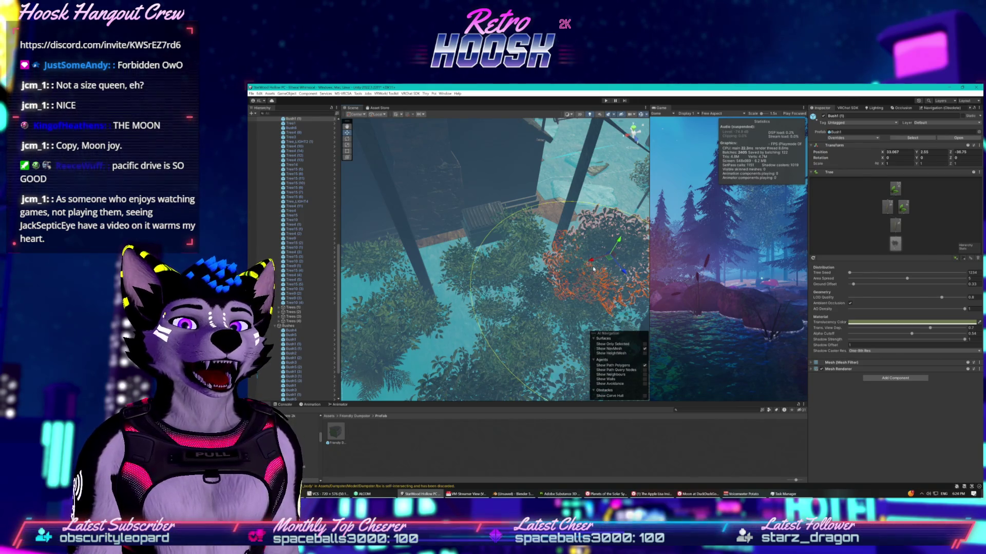
Step: Shift Bush1 (1) and move Bush5 (1) down and left beside the deck
{"action": "mouse_move", "coordinate": [617, 245]}
{"action": "left_mouse_down"}
{"action": "mouse_move", "coordinate": [609, 254]}
{"action": "mouse_move", "coordinate": [487, 237]}
{"action": "left_mouse_up"}
{"action": "left_click", "coordinate": [457, 296]}
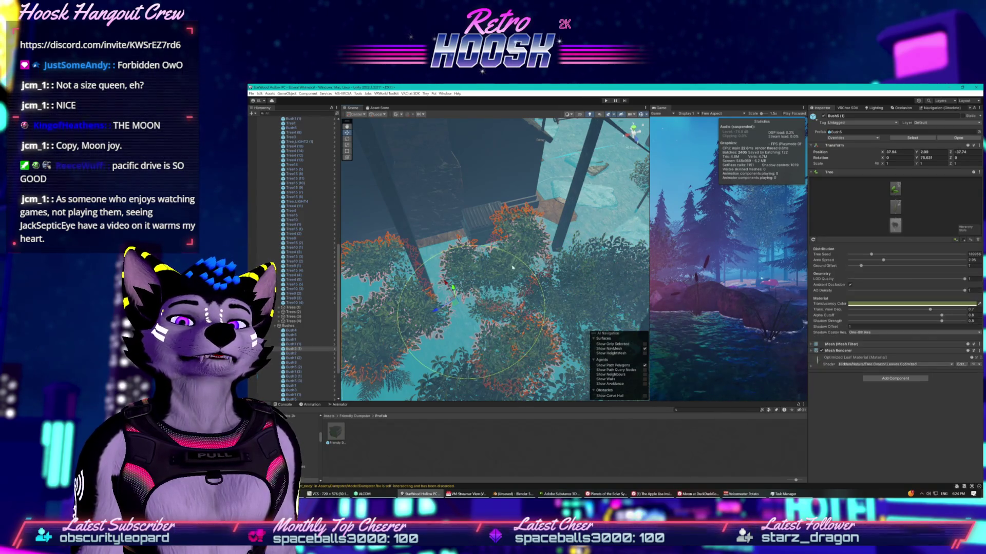
{"action": "left_click_drag", "start_coordinate": [446, 283], "coordinate": [468, 339]}
{"action": "left_click", "coordinate": [467, 340]}
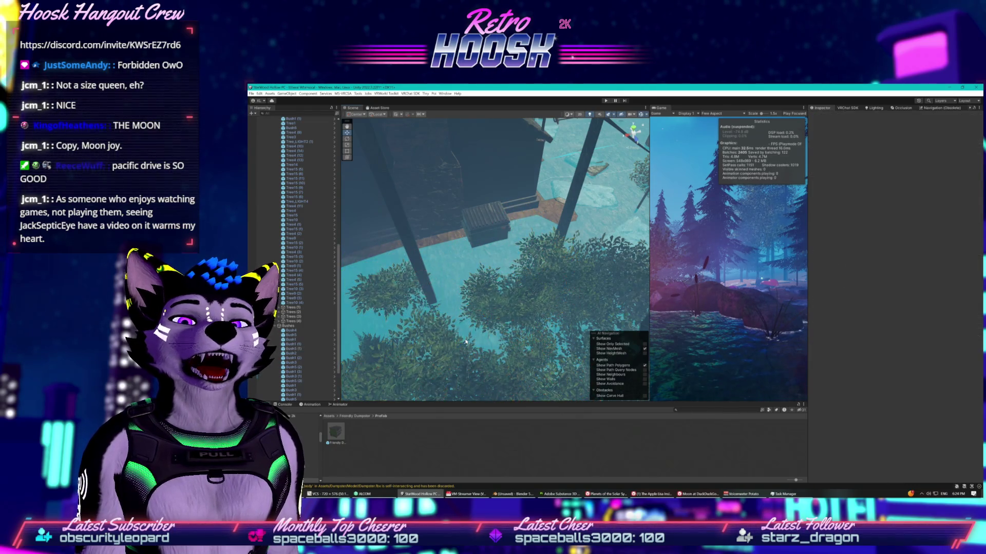
{"action": "left_click", "coordinate": [489, 317]}
{"action": "left_click_drag", "start_coordinate": [471, 343], "coordinate": [436, 361]}
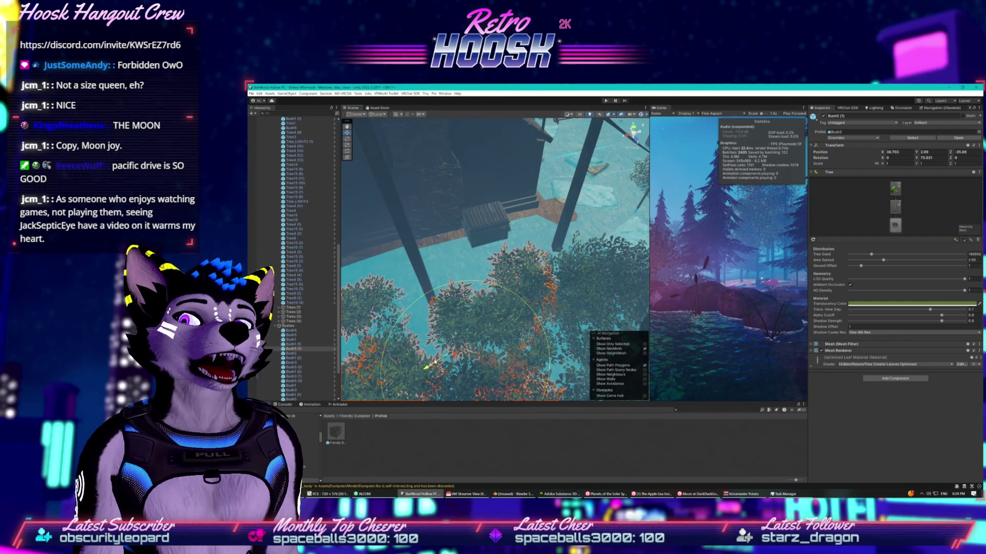
{"action": "mouse_move", "coordinate": [425, 366]}
{"action": "left_mouse_down"}
{"action": "mouse_move", "coordinate": [423, 313]}
{"action": "mouse_move", "coordinate": [378, 355]}
{"action": "mouse_move", "coordinate": [388, 342]}
{"action": "left_mouse_up"}
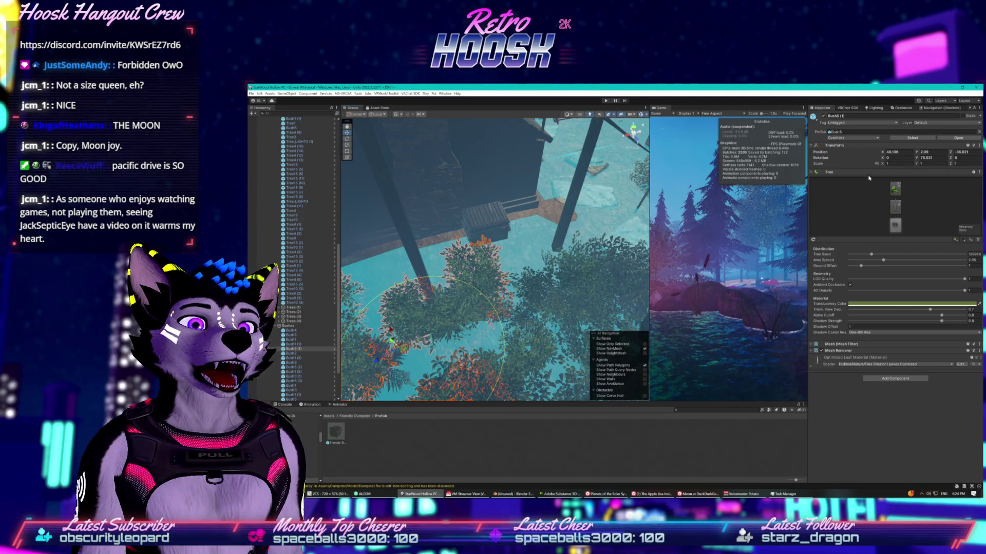
Step: Regenerate Bush5 (1) with a new Tree Seed and widen its Area Spread to 3.23
{"action": "left_click_drag", "start_coordinate": [871, 255], "coordinate": [902, 256]}
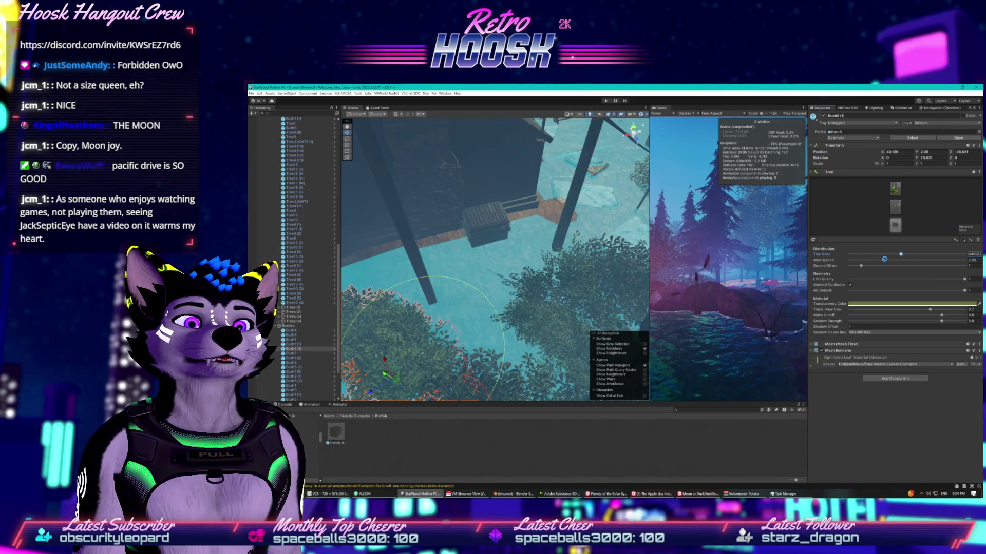
{"action": "left_click_drag", "start_coordinate": [887, 263], "coordinate": [886, 262]}
{"action": "left_click_drag", "start_coordinate": [545, 277], "coordinate": [579, 299]}
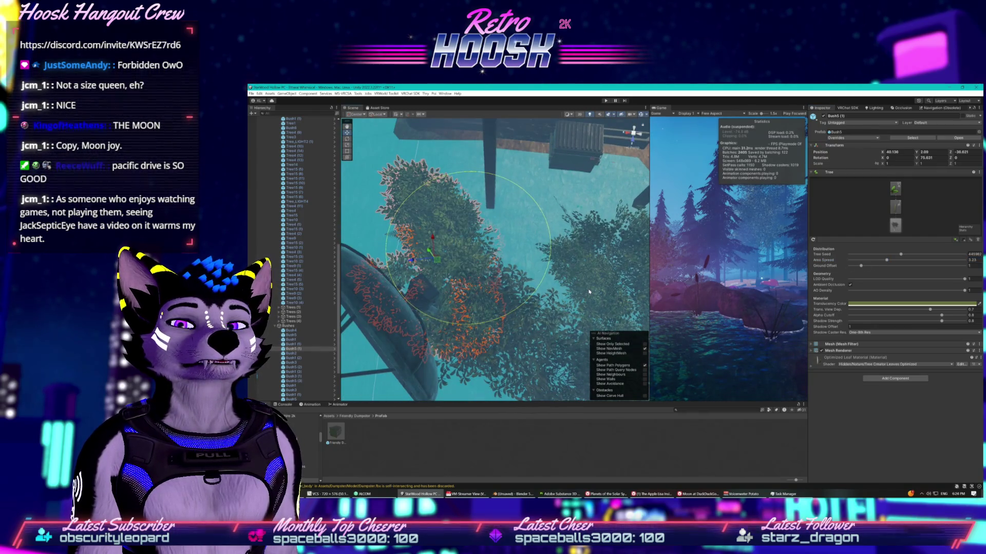
Step: Rotate Bush5 (1) around its vertical axis and move it to the right
{"action": "left_click", "coordinate": [347, 139]}
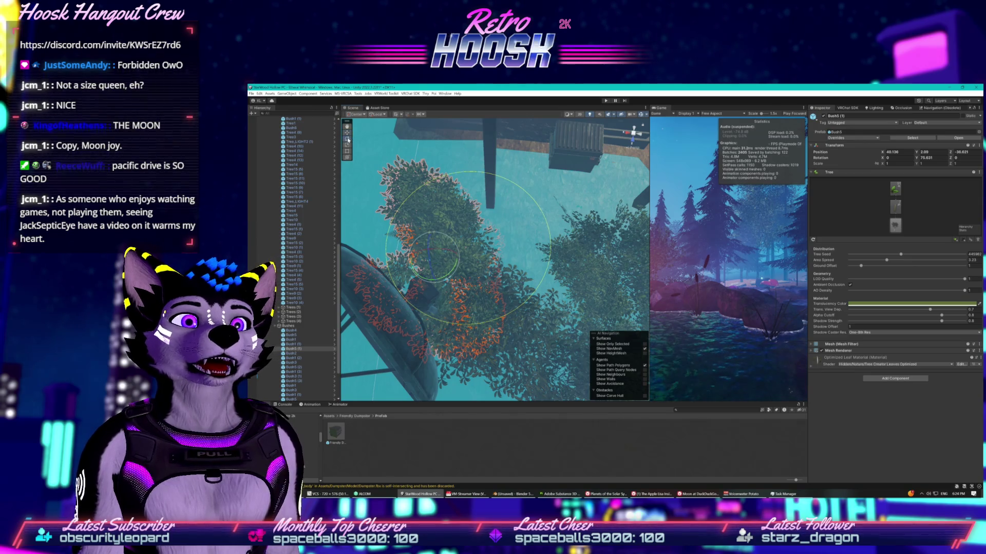
{"action": "mouse_move", "coordinate": [442, 273]}
{"action": "left_mouse_down"}
{"action": "mouse_move", "coordinate": [432, 277]}
{"action": "mouse_move", "coordinate": [436, 247]}
{"action": "mouse_move", "coordinate": [411, 220]}
{"action": "left_mouse_up"}
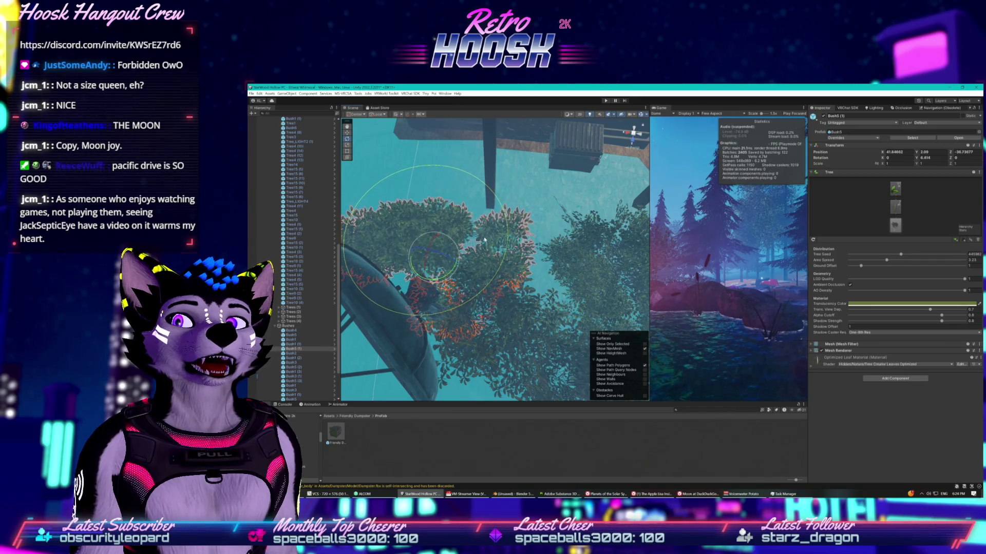
{"action": "left_click", "coordinate": [347, 132]}
{"action": "mouse_move", "coordinate": [434, 257]}
{"action": "left_mouse_down"}
{"action": "mouse_move", "coordinate": [497, 268]}
{"action": "mouse_move", "coordinate": [509, 287]}
{"action": "mouse_move", "coordinate": [531, 167]}
{"action": "left_mouse_up"}
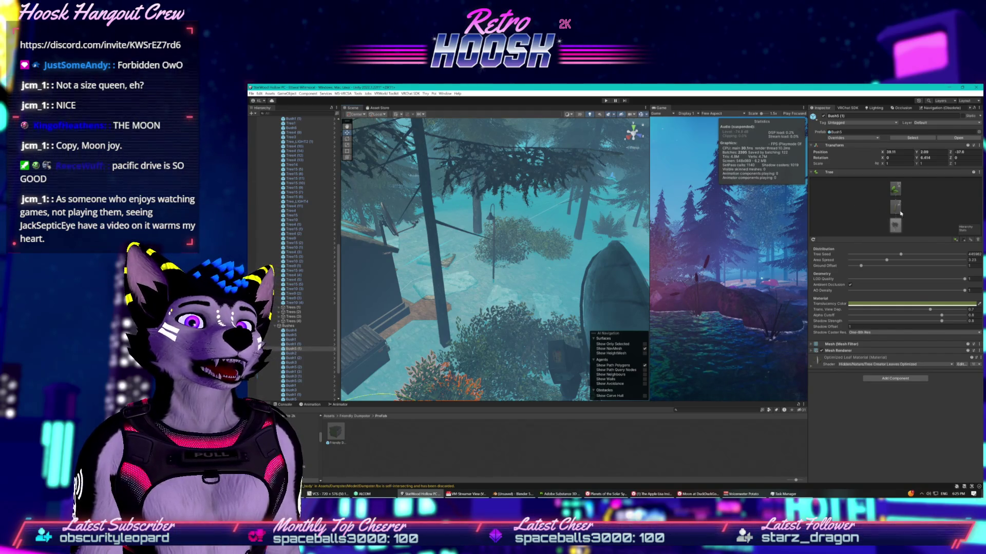
Step: Frame the moved bush, tilt up to view the cabin, and select Bush3 (1) in the Hierarchy
{"action": "key", "text": "f"}
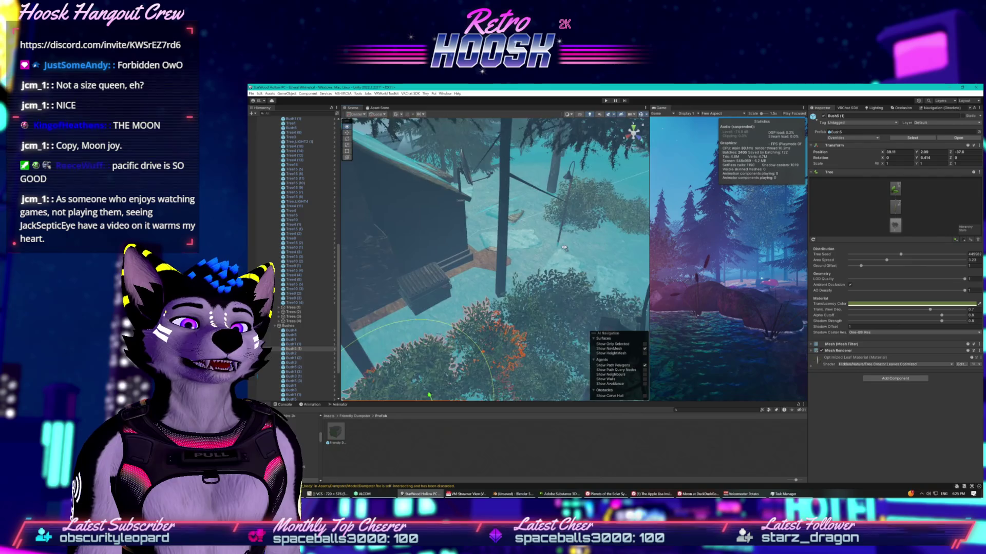
{"action": "mouse_move", "coordinate": [525, 273]}
{"action": "left_mouse_down"}
{"action": "mouse_move", "coordinate": [514, 207]}
{"action": "mouse_move", "coordinate": [529, 168]}
{"action": "left_mouse_up"}
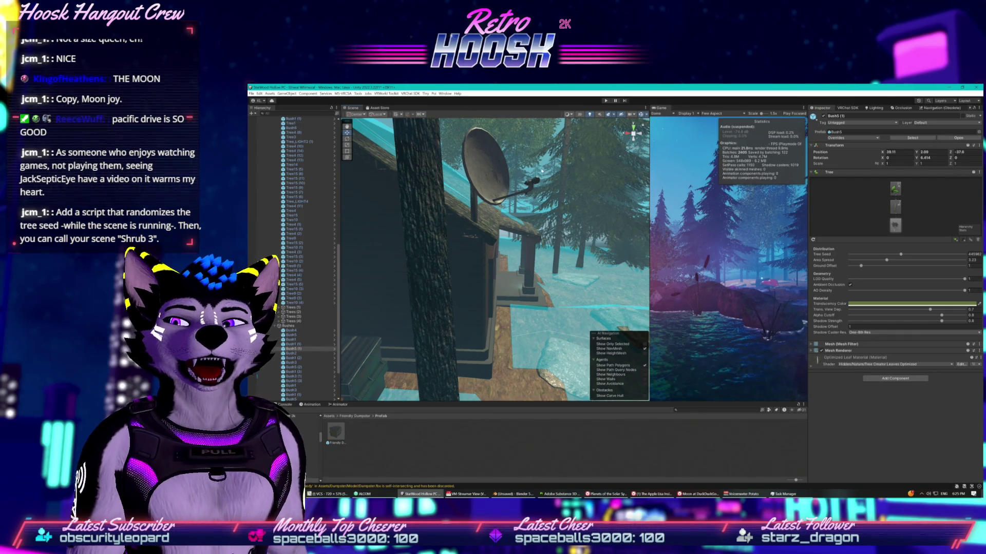
{"action": "scroll", "coordinate": [318, 220], "scroll_direction": "up", "scroll_amount": 10}
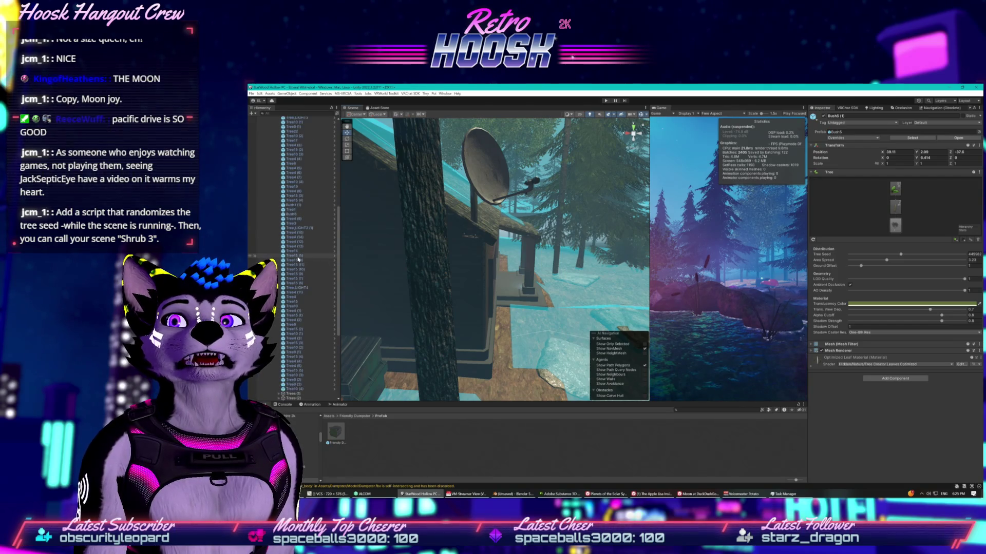
{"action": "left_click", "coordinate": [303, 169]}
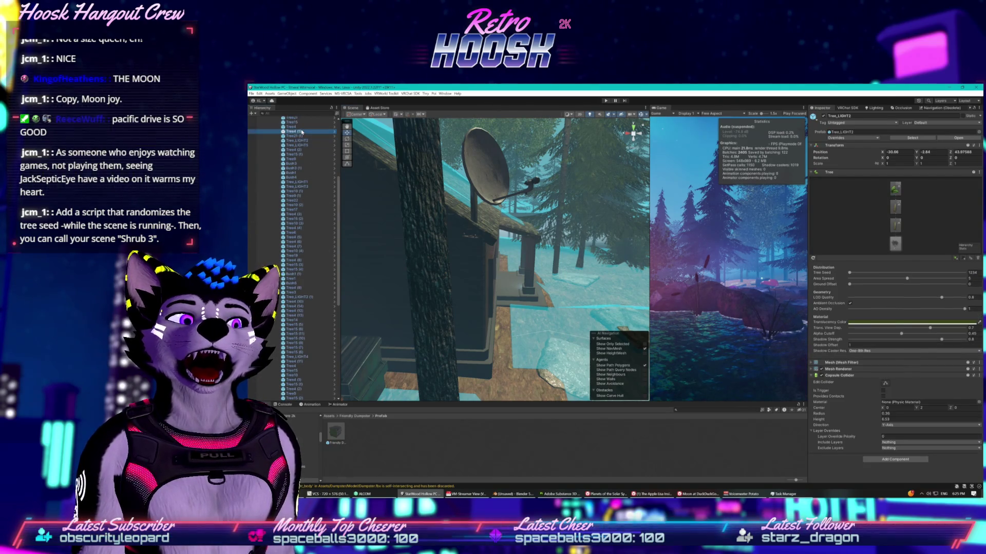
Step: Ping the bush's Nature Pack 2 prefab asset and select the Tree1 tree
{"action": "left_click", "coordinate": [850, 132]}
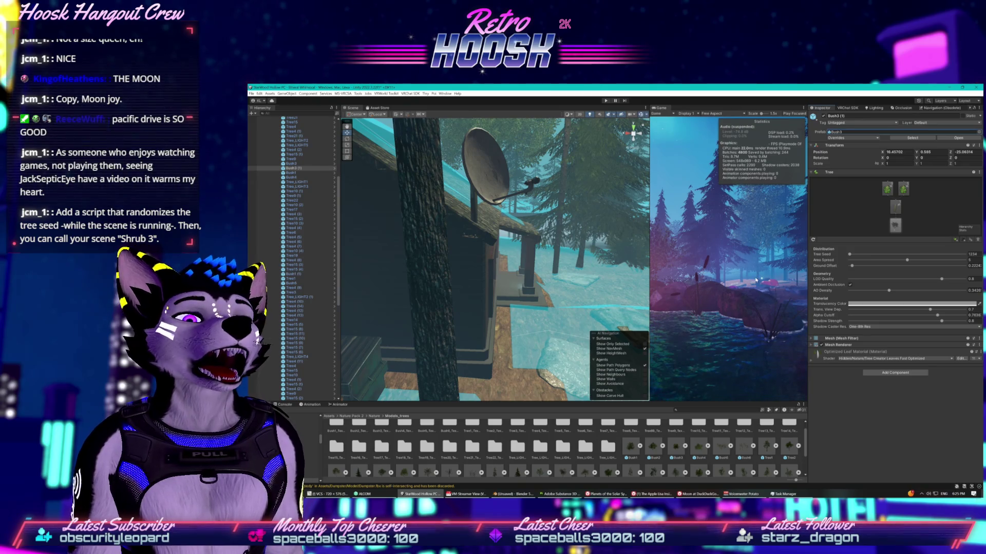
{"action": "left_click", "coordinate": [311, 279]}
Step: Frame the Tree4 (2) pine, try several Tree Seed values, then set the seed to 1234
{"action": "key", "text": "f"}
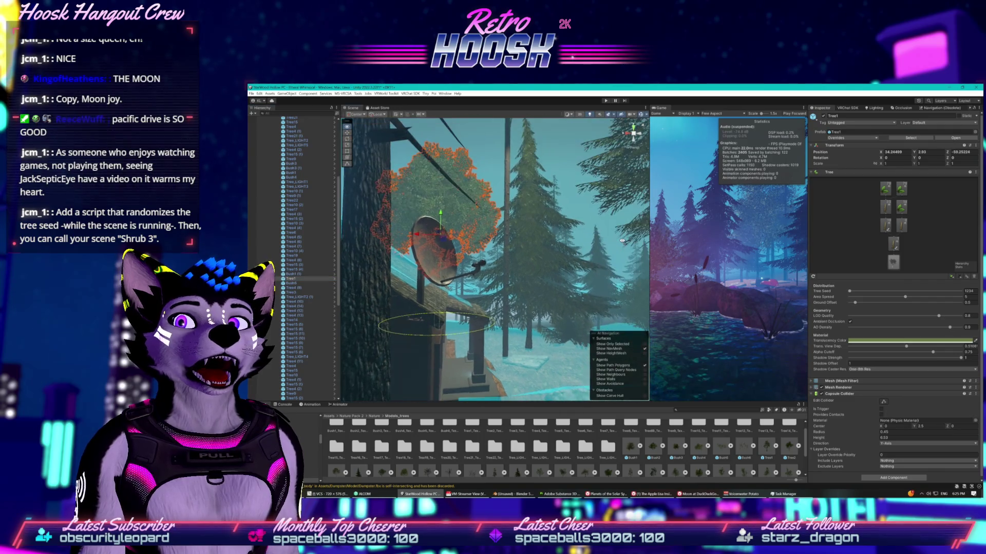
{"action": "left_click", "coordinate": [536, 271]}
{"action": "key", "text": "f"}
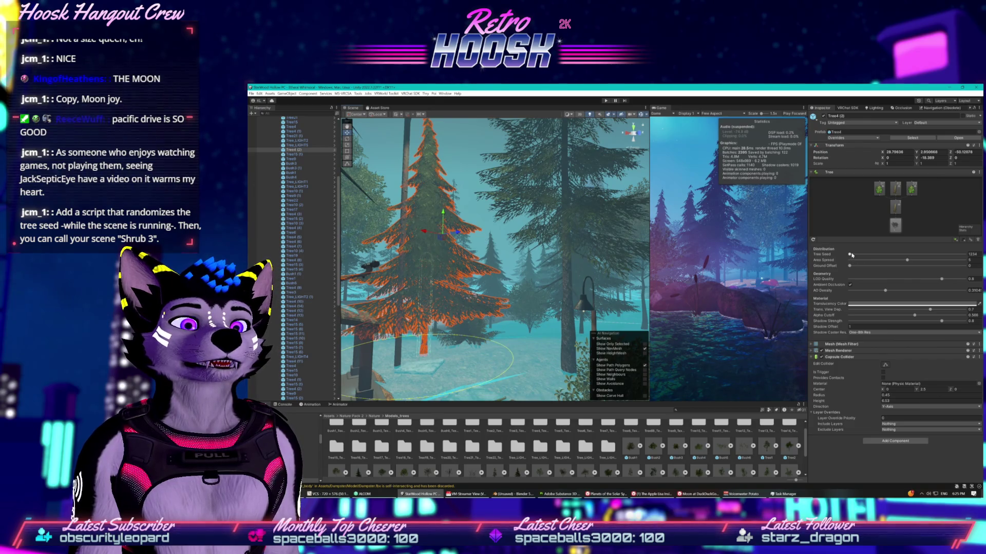
{"action": "mouse_move", "coordinate": [853, 256]}
{"action": "left_mouse_down"}
{"action": "mouse_move", "coordinate": [943, 249]}
{"action": "mouse_move", "coordinate": [866, 243]}
{"action": "left_mouse_up"}
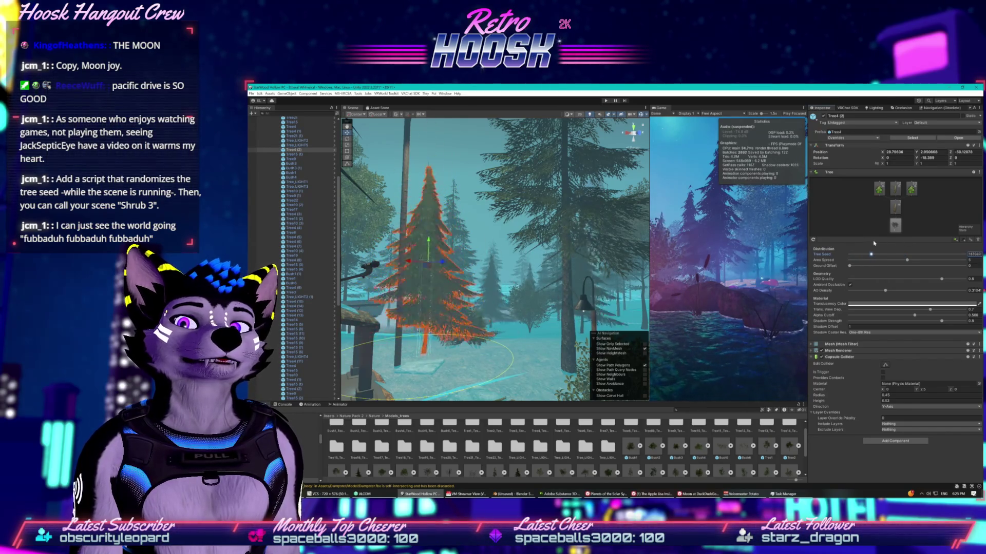
{"action": "left_click", "coordinate": [894, 254]}
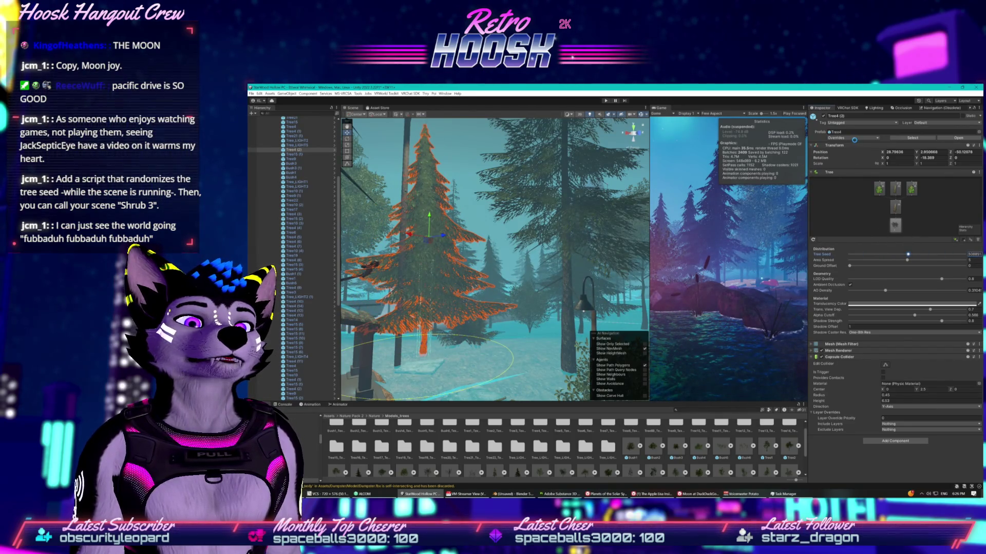
{"action": "left_click", "coordinate": [860, 255]}
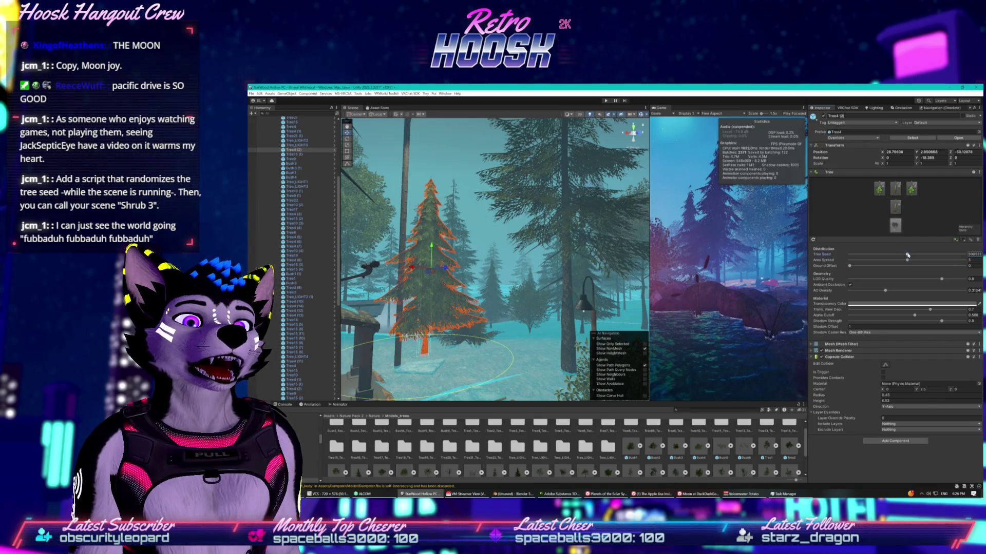
{"action": "left_click_drag", "start_coordinate": [860, 255], "coordinate": [849, 254]}
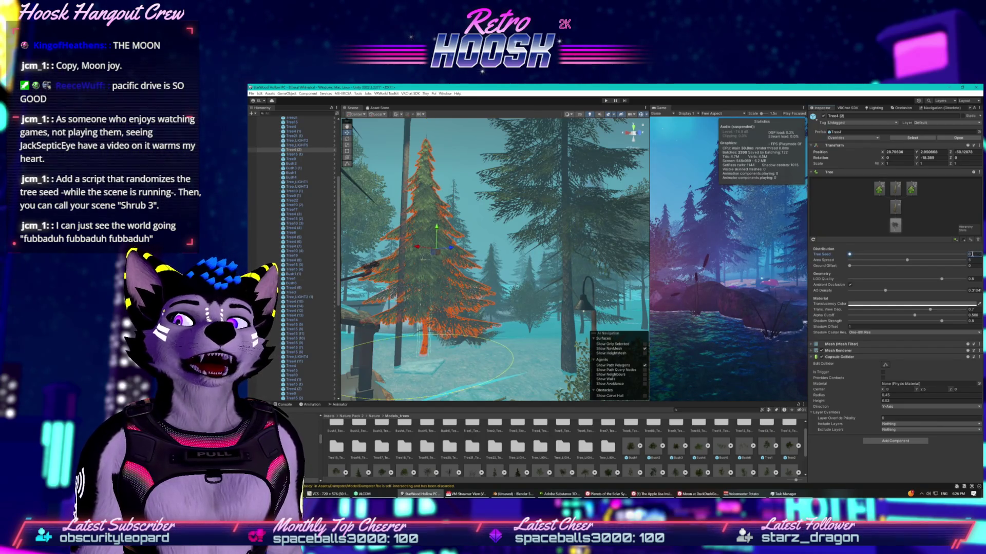
{"action": "type", "text": "1234"}
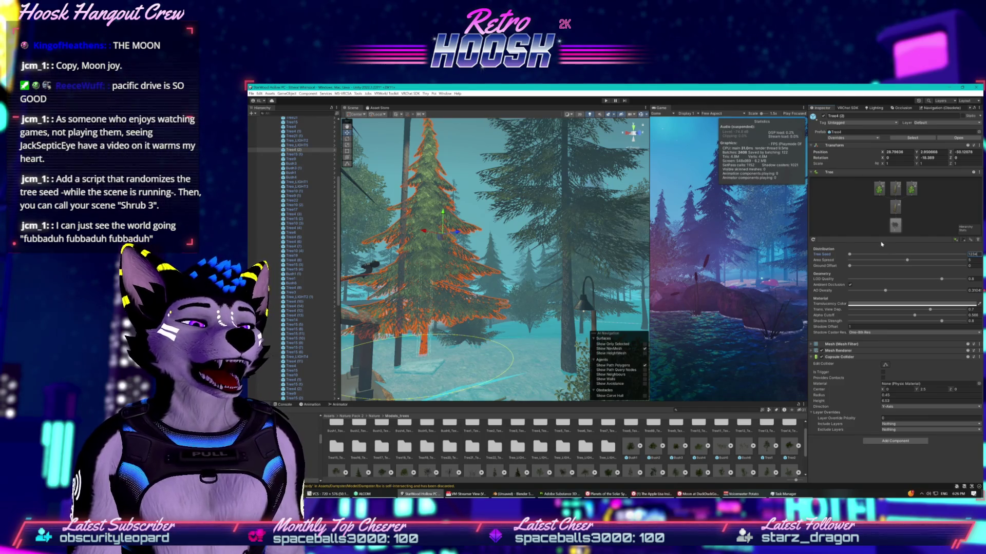
{"action": "mouse_move", "coordinate": [493, 328]}
{"action": "left_mouse_down"}
{"action": "mouse_move", "coordinate": [516, 352]}
{"action": "mouse_move", "coordinate": [563, 296]}
{"action": "mouse_move", "coordinate": [520, 345]}
{"action": "mouse_move", "coordinate": [537, 340]}
{"action": "mouse_move", "coordinate": [457, 326]}
{"action": "mouse_move", "coordinate": [500, 313]}
{"action": "left_mouse_up"}
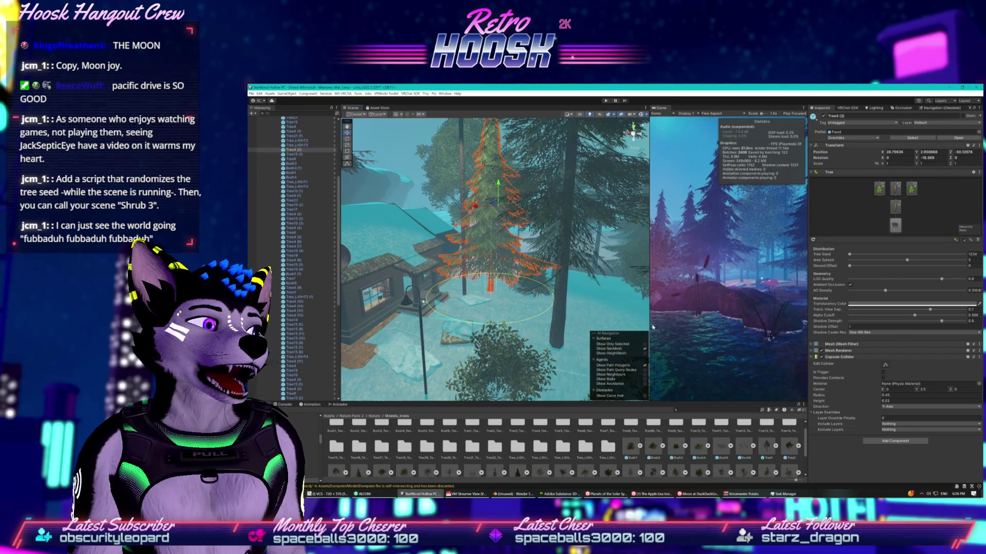
Step: Open the Friendly Dumpster asset folder and fly the view over to the small building
{"action": "mouse_move", "coordinate": [547, 305]}
{"action": "left_mouse_down"}
{"action": "mouse_move", "coordinate": [455, 259]}
{"action": "mouse_move", "coordinate": [412, 280]}
{"action": "mouse_move", "coordinate": [493, 233]}
{"action": "mouse_move", "coordinate": [494, 252]}
{"action": "mouse_move", "coordinate": [481, 255]}
{"action": "left_mouse_up"}
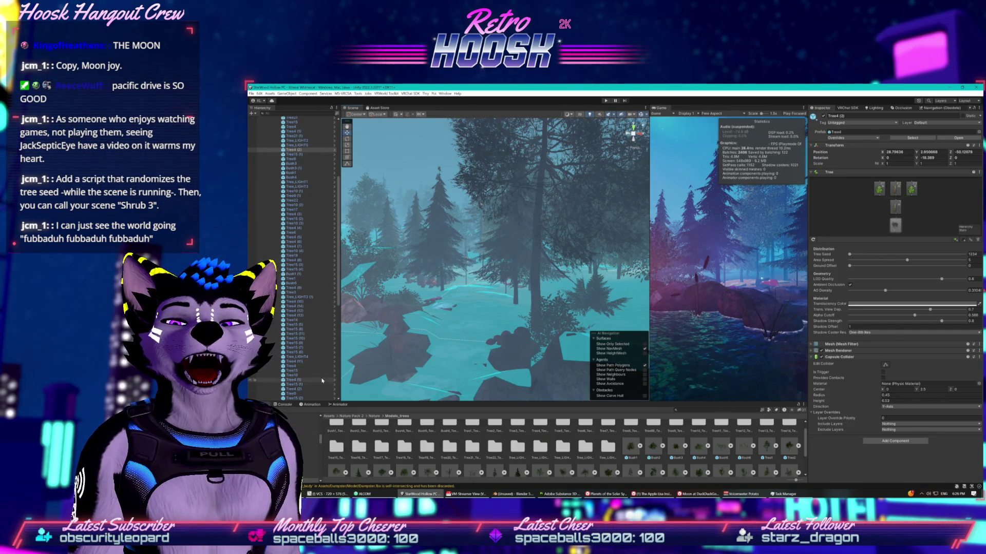
{"action": "key", "text": "f"}
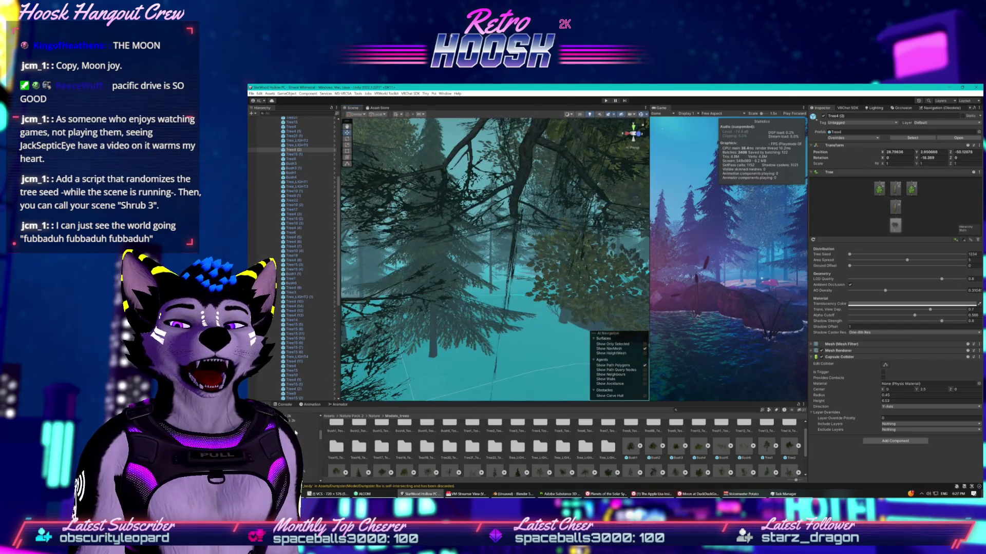
{"action": "double_click", "coordinate": [336, 431]}
{"action": "left_click", "coordinate": [355, 416]}
{"action": "mouse_move", "coordinate": [531, 341]}
{"action": "left_mouse_down"}
{"action": "mouse_move", "coordinate": [565, 373]}
{"action": "mouse_move", "coordinate": [628, 355]}
{"action": "mouse_move", "coordinate": [509, 298]}
{"action": "mouse_move", "coordinate": [366, 256]}
{"action": "left_mouse_up"}
{"action": "left_click", "coordinate": [501, 295]}
Step: Drag a Friendly Dumpster from its Prefab folder next to the building and nudge it into place
{"action": "double_click", "coordinate": [358, 432]}
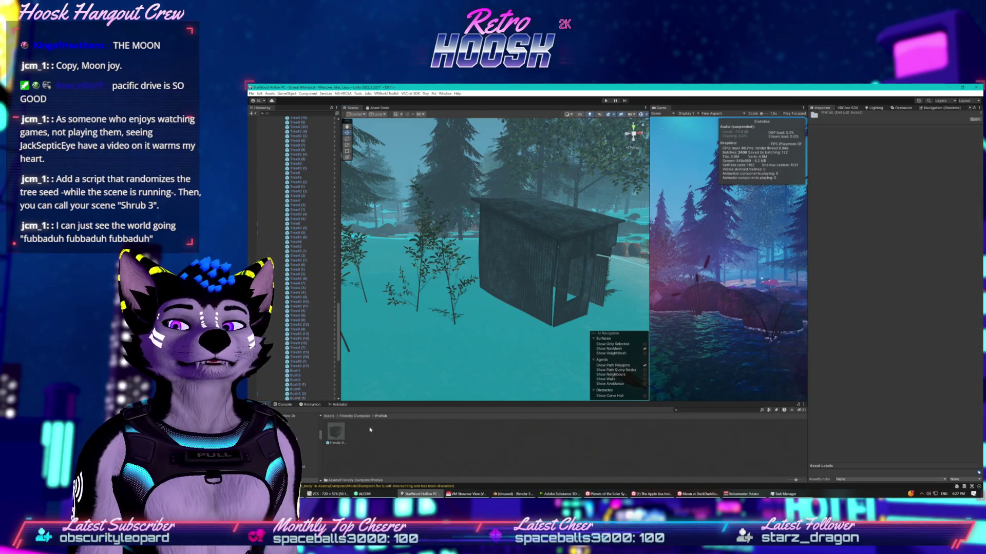
{"action": "mouse_move", "coordinate": [335, 432]}
{"action": "left_mouse_down"}
{"action": "mouse_move", "coordinate": [497, 338]}
{"action": "mouse_move", "coordinate": [513, 313]}
{"action": "mouse_move", "coordinate": [574, 300]}
{"action": "left_mouse_up"}
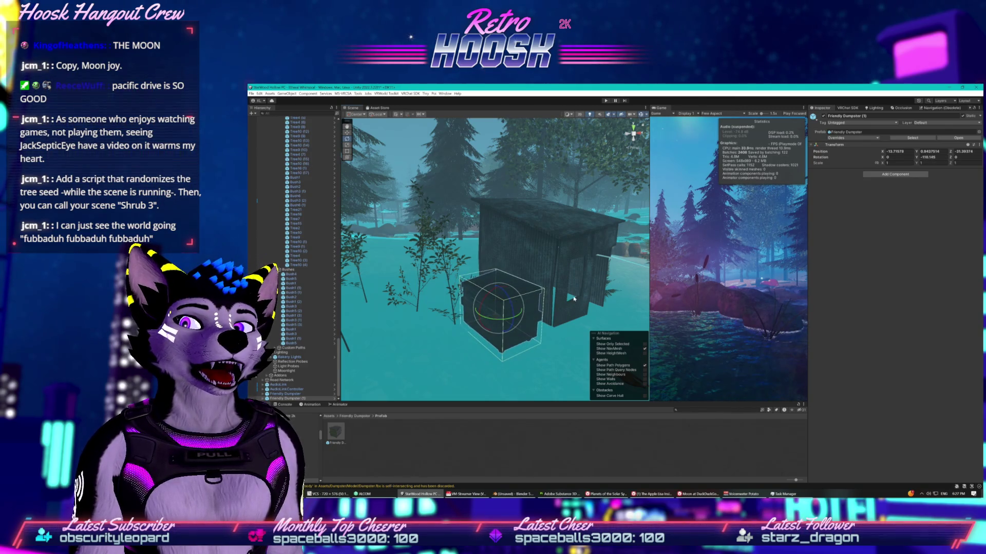
{"action": "left_click", "coordinate": [347, 132]}
{"action": "mouse_move", "coordinate": [487, 312]}
{"action": "left_mouse_down"}
{"action": "mouse_move", "coordinate": [502, 309]}
{"action": "mouse_move", "coordinate": [497, 293]}
{"action": "left_mouse_up"}
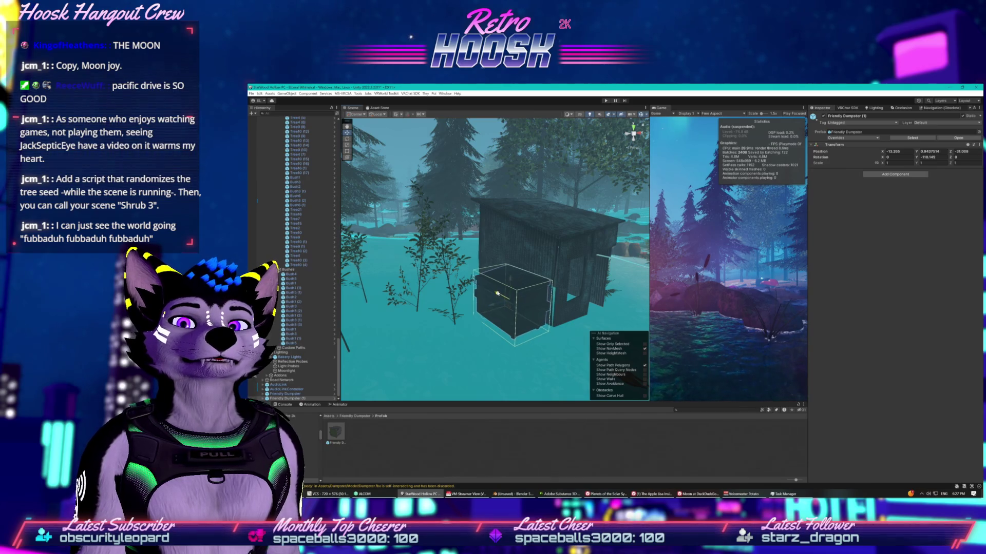
Step: Deselect the dumpster, orbit around the building, and switch over to the package list
{"action": "left_click", "coordinate": [651, 493]}
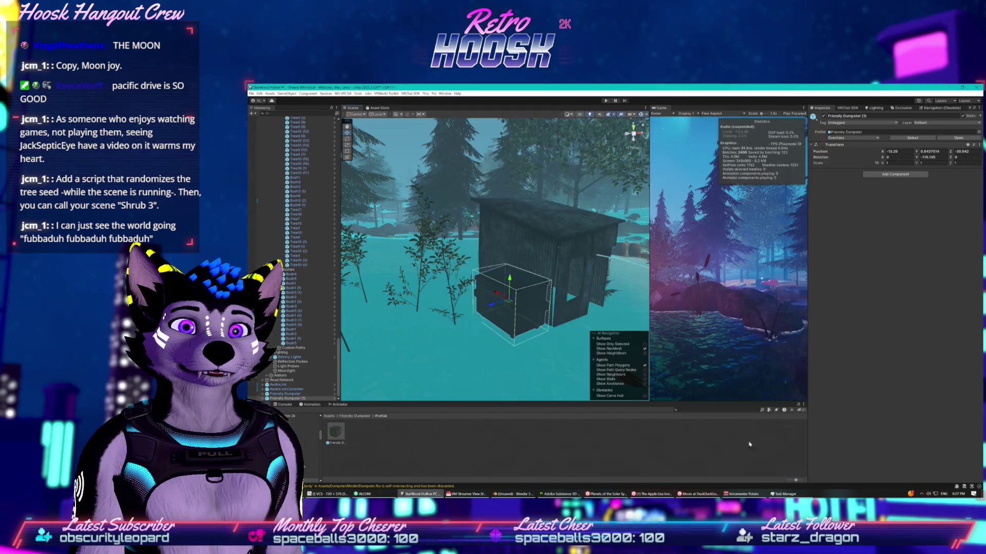
{"action": "key", "text": "alt+Tab"}
{"action": "left_click", "coordinate": [552, 355]}
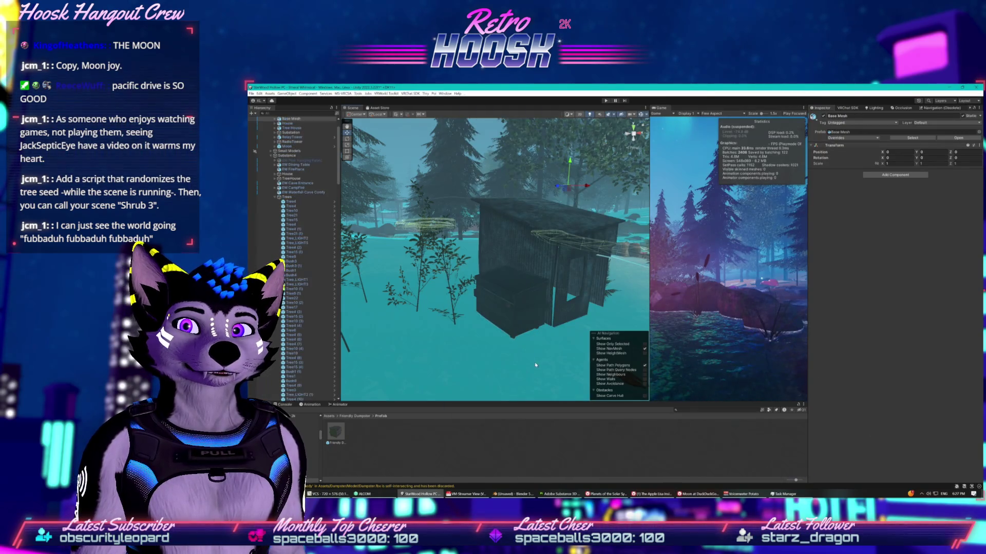
{"action": "left_click_drag", "start_coordinate": [552, 355], "coordinate": [568, 319]}
{"action": "key", "text": "alt+Tab"}
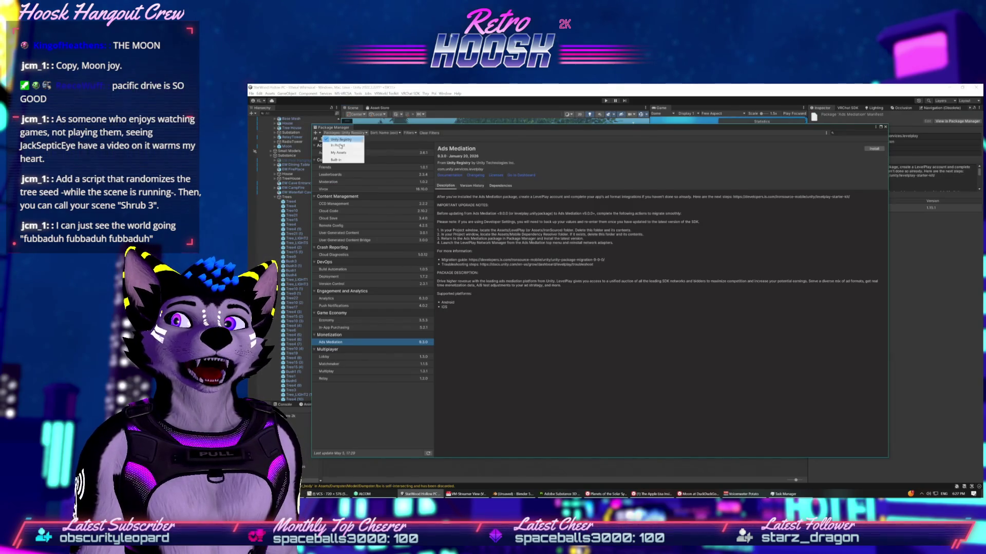
Step: Switch the Package Manager to My Assets, browse the packages, and read EasyRoads3D Free v3's description
{"action": "left_click", "coordinate": [340, 153]}
{"action": "left_click", "coordinate": [361, 217]}
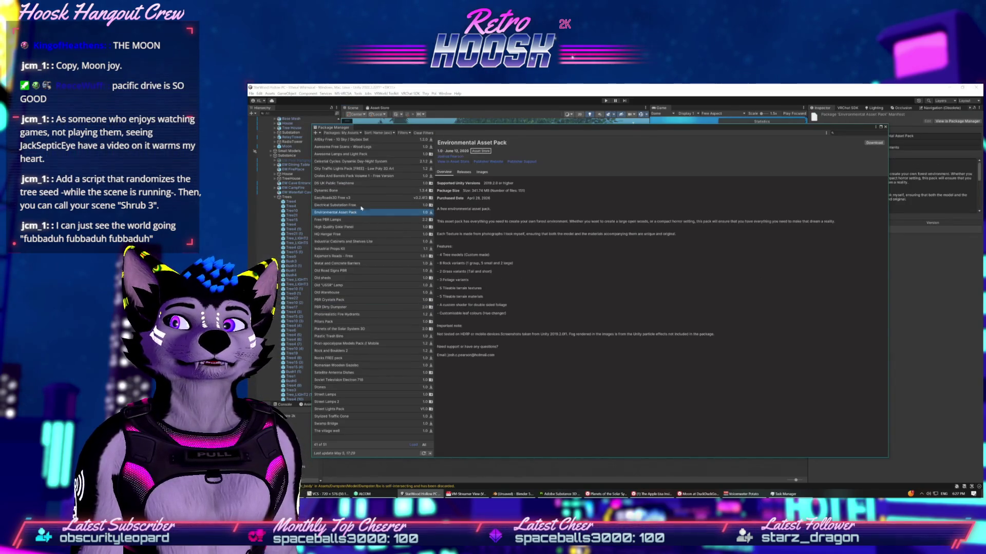
{"action": "left_click", "coordinate": [366, 204]}
{"action": "key", "text": "Down"}
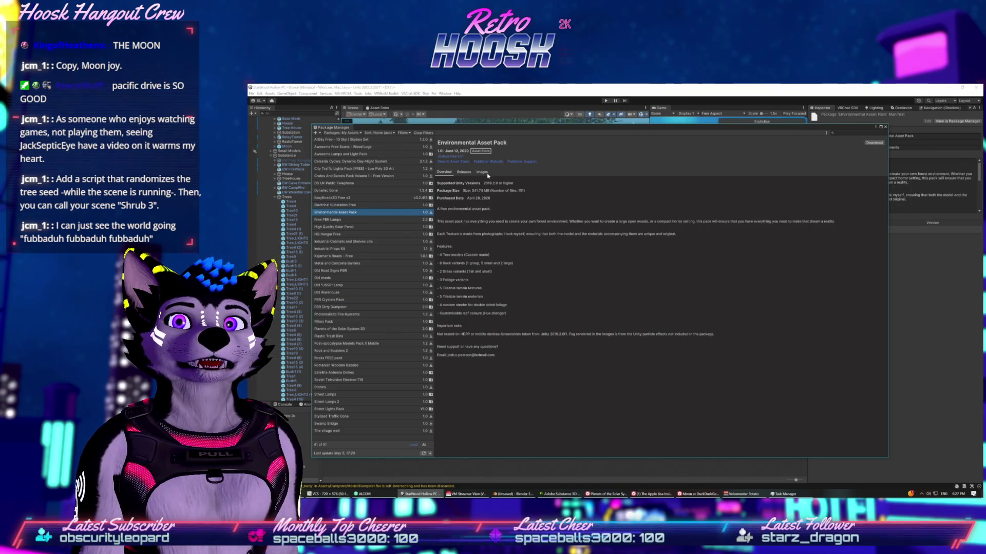
{"action": "left_click", "coordinate": [478, 173]}
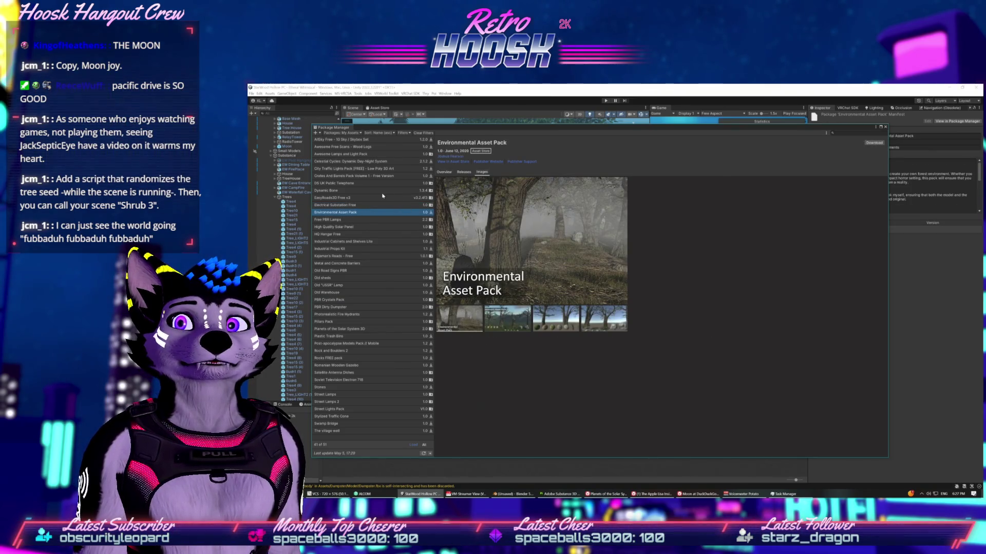
{"action": "left_click", "coordinate": [375, 205]}
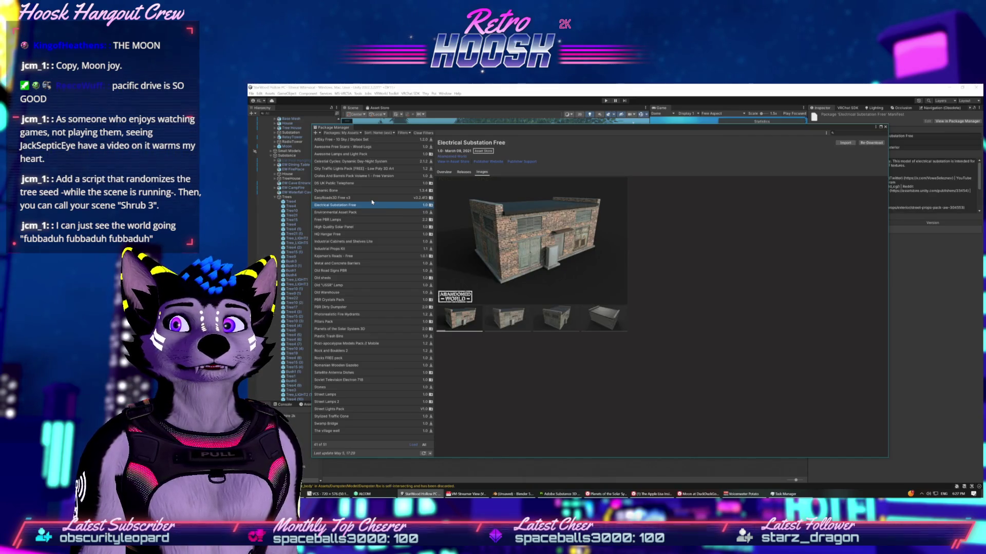
{"action": "key", "text": "Up"}
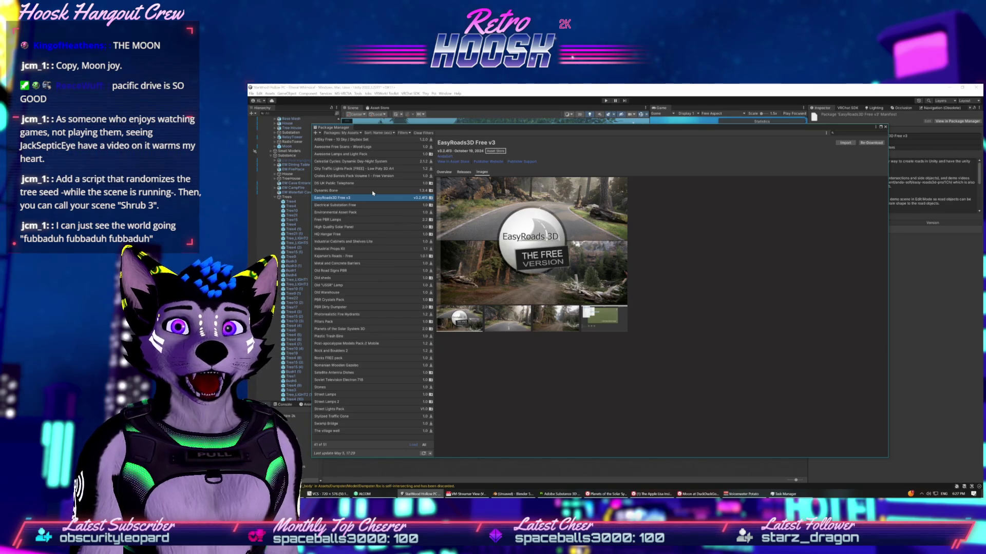
{"action": "left_click", "coordinate": [444, 172]}
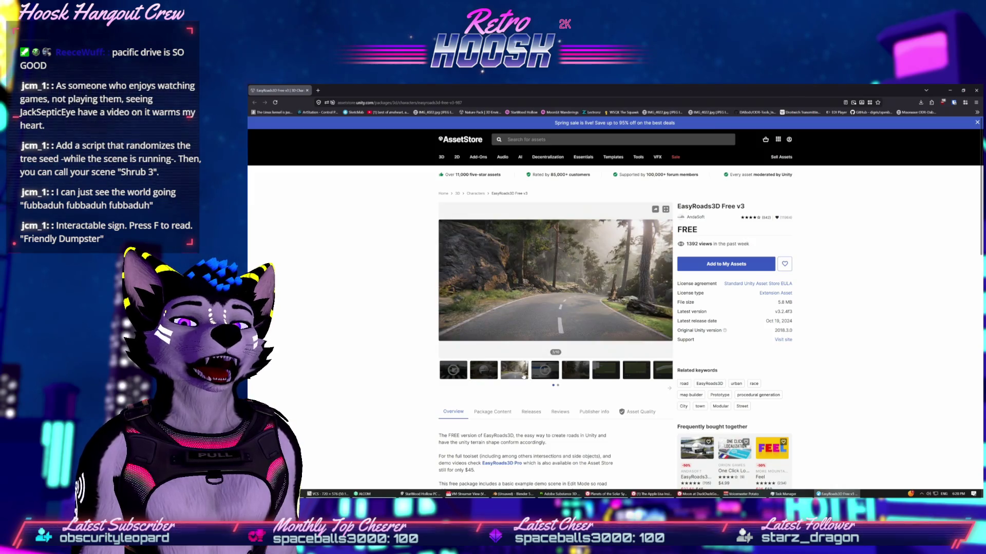
Step: Browse the EasyRoads3D gallery screenshots, ending back at the intro video
{"action": "left_click", "coordinate": [574, 373]}
{"action": "left_click", "coordinate": [602, 373]}
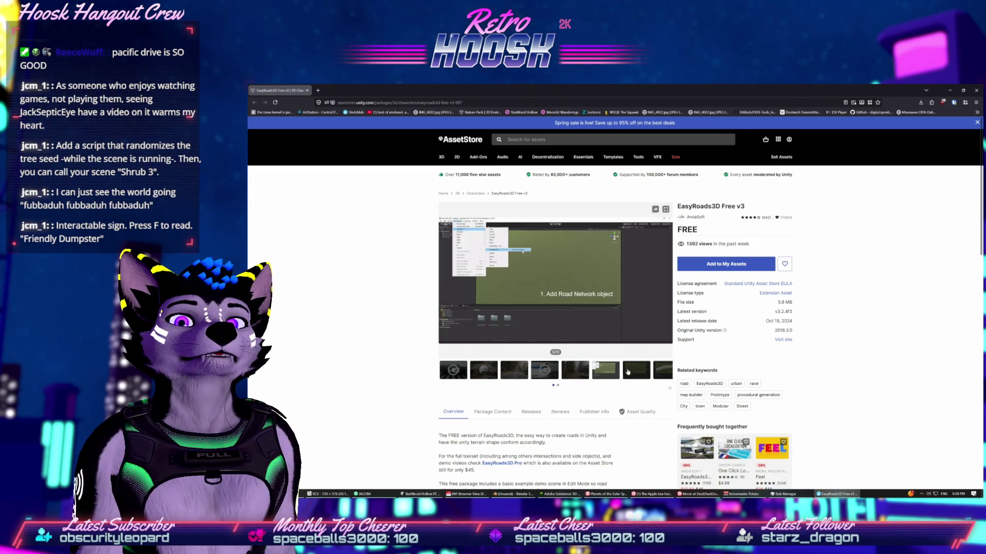
{"action": "left_click", "coordinate": [582, 374]}
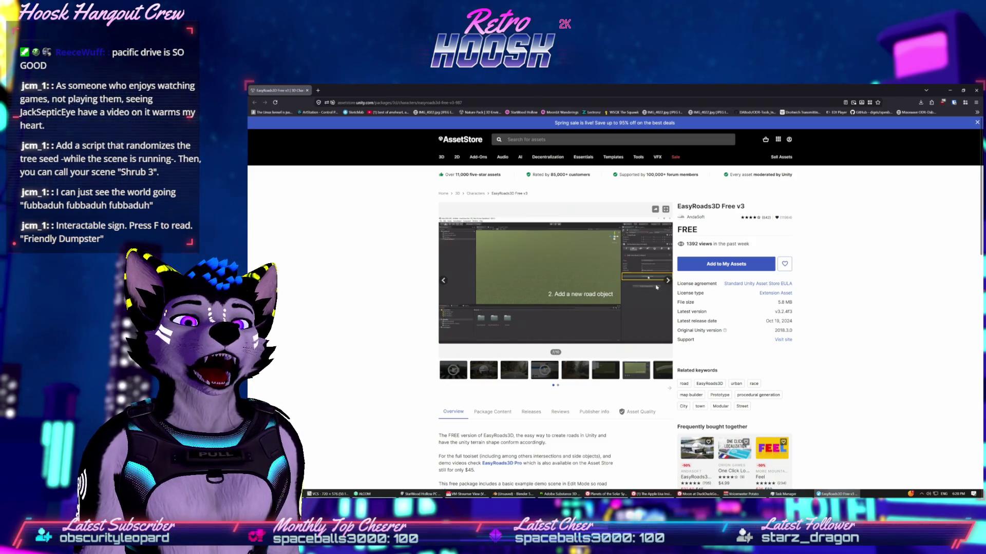
{"action": "left_click", "coordinate": [667, 281]}
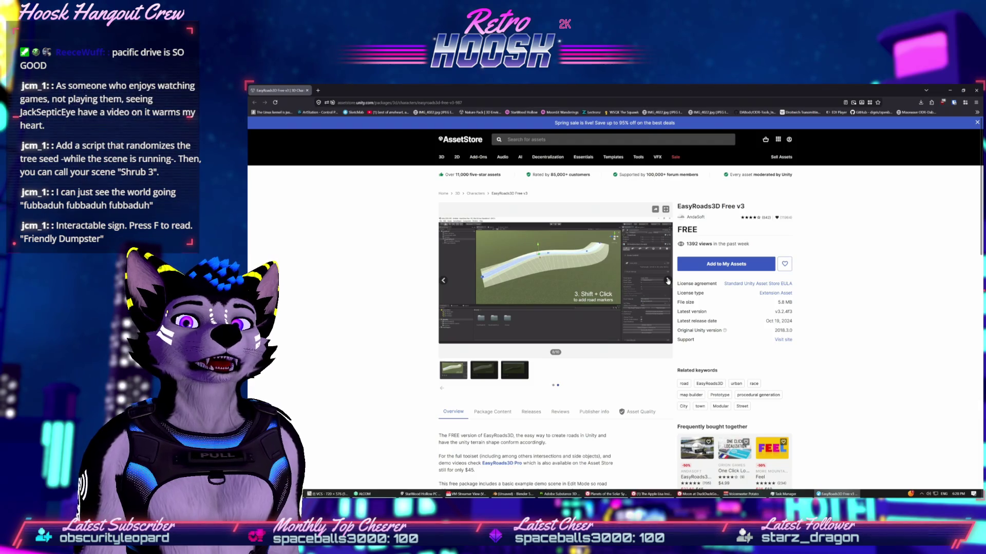
{"action": "left_click", "coordinate": [668, 280]}
{"action": "left_click", "coordinate": [668, 281]}
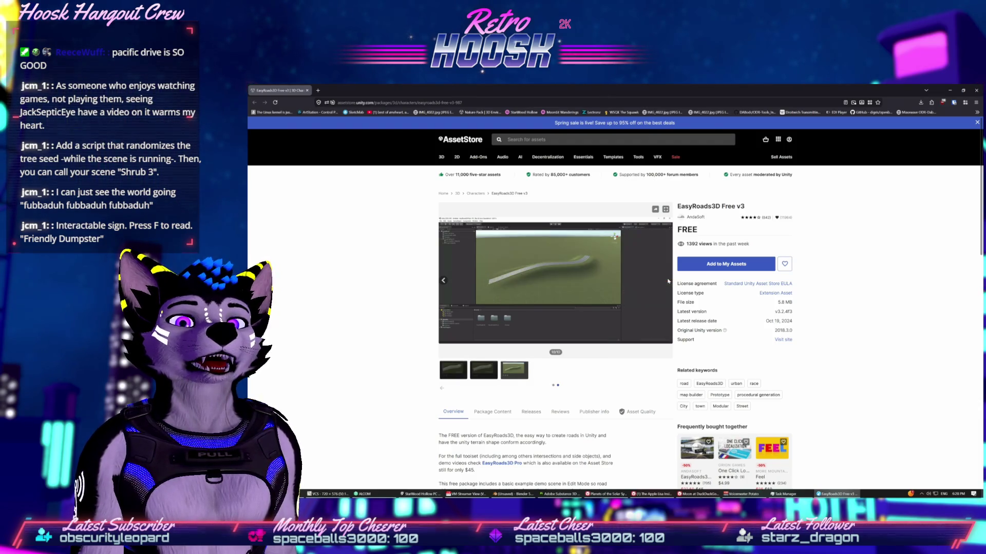
{"action": "left_click", "coordinate": [444, 281]}
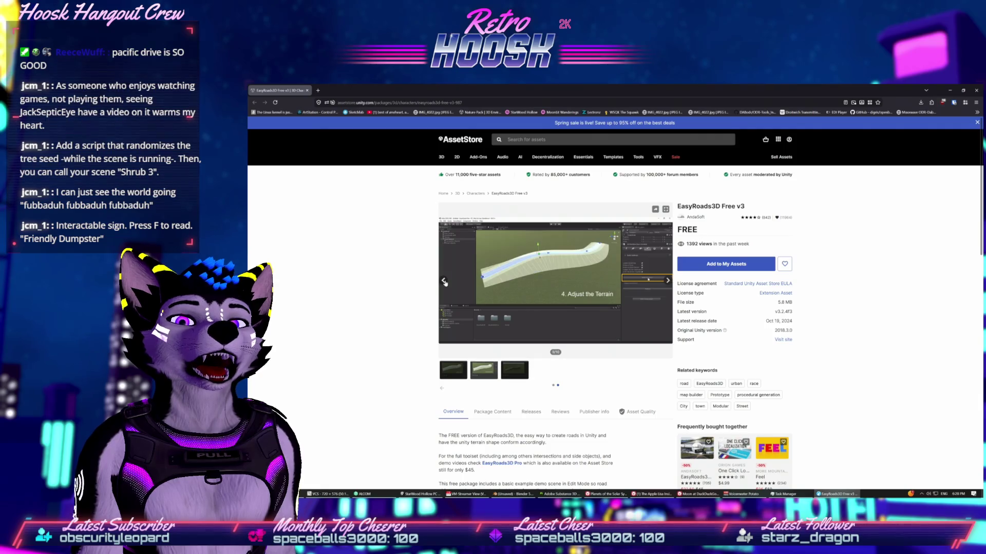
{"action": "left_click", "coordinate": [444, 281]}
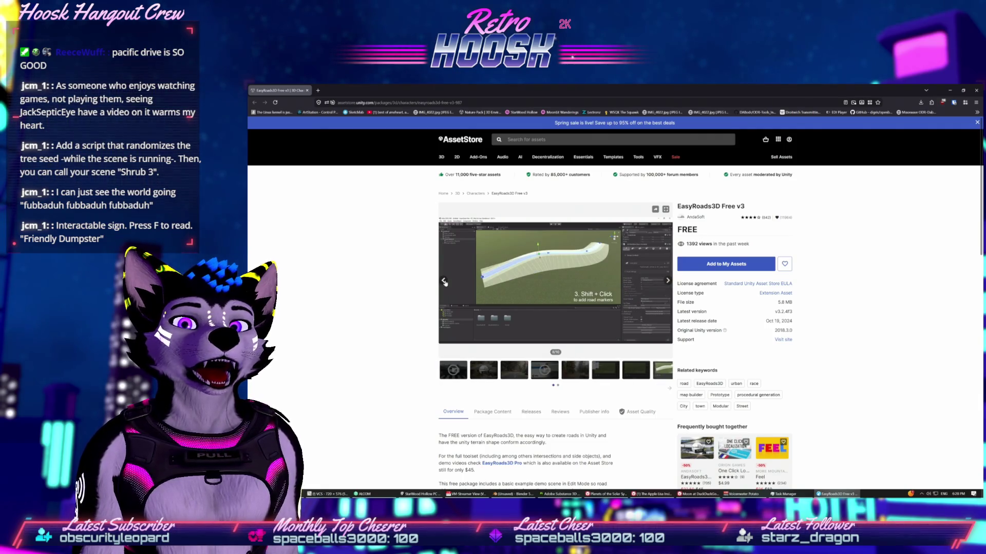
{"action": "left_click", "coordinate": [445, 282]}
{"action": "left_click", "coordinate": [445, 282]}
{"action": "left_click", "coordinate": [445, 282]}
{"action": "left_click", "coordinate": [445, 281]}
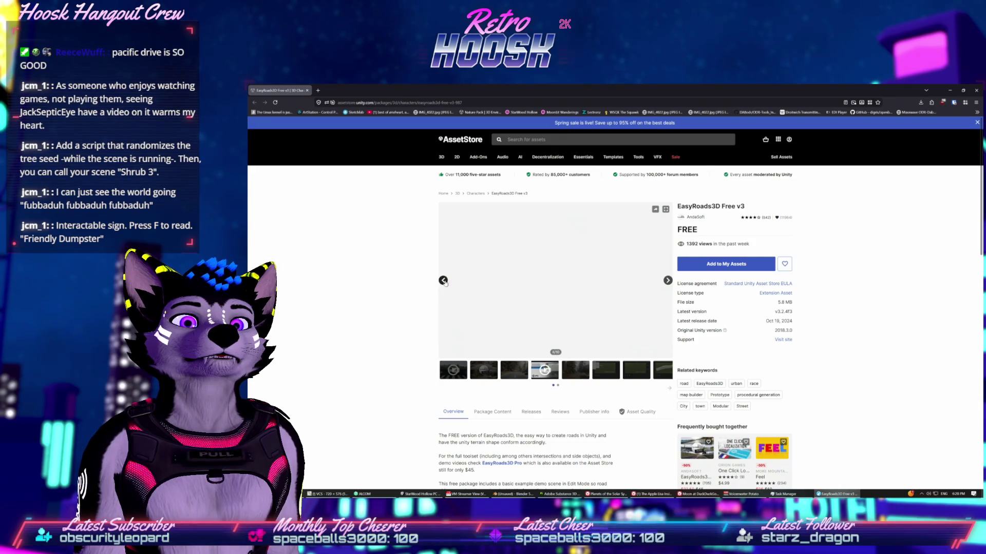
Step: Open the easyroads3d.com website link from the description in a new tab
{"action": "scroll", "coordinate": [527, 404], "scroll_direction": "down", "scroll_amount": 2}
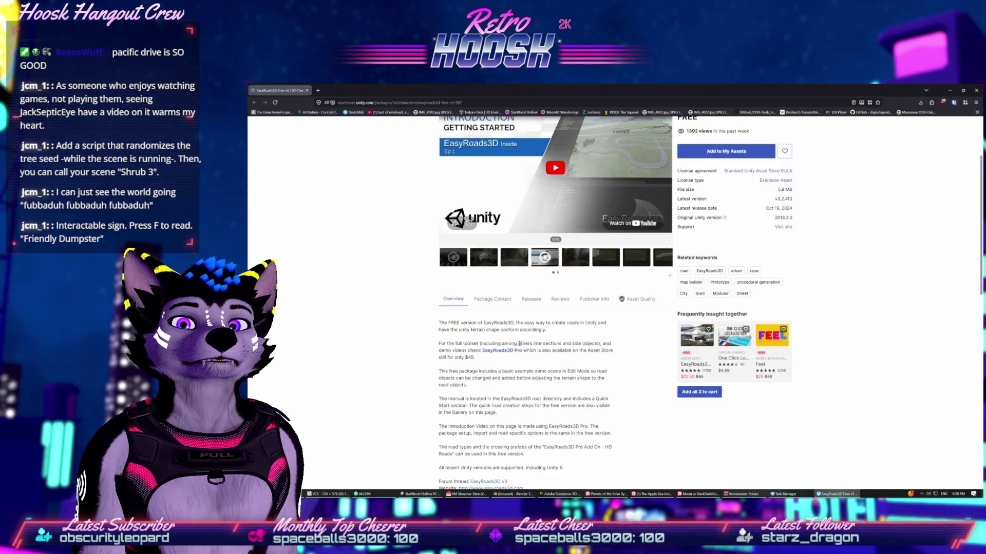
{"action": "scroll", "coordinate": [519, 344], "scroll_direction": "down", "scroll_amount": 2}
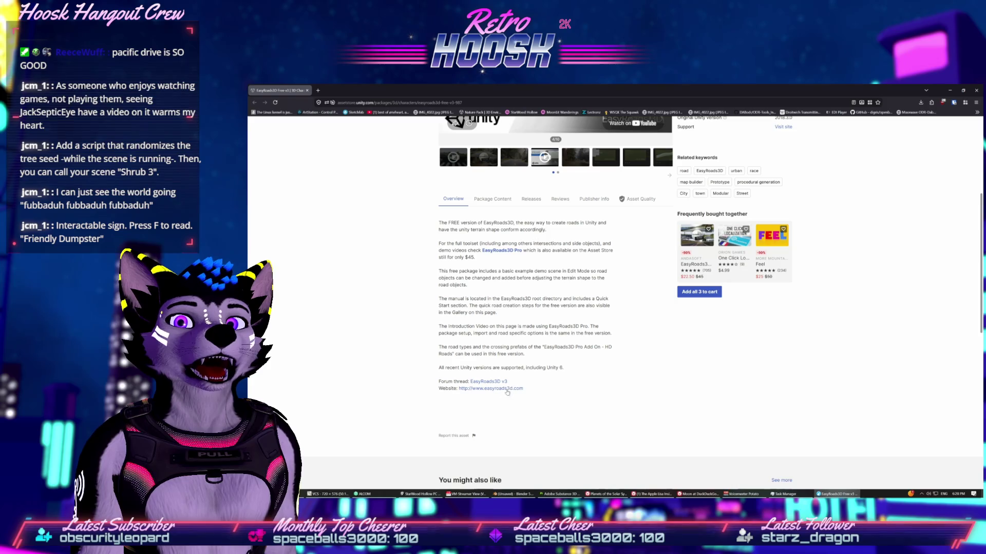
{"action": "left_click", "coordinate": [501, 390]}
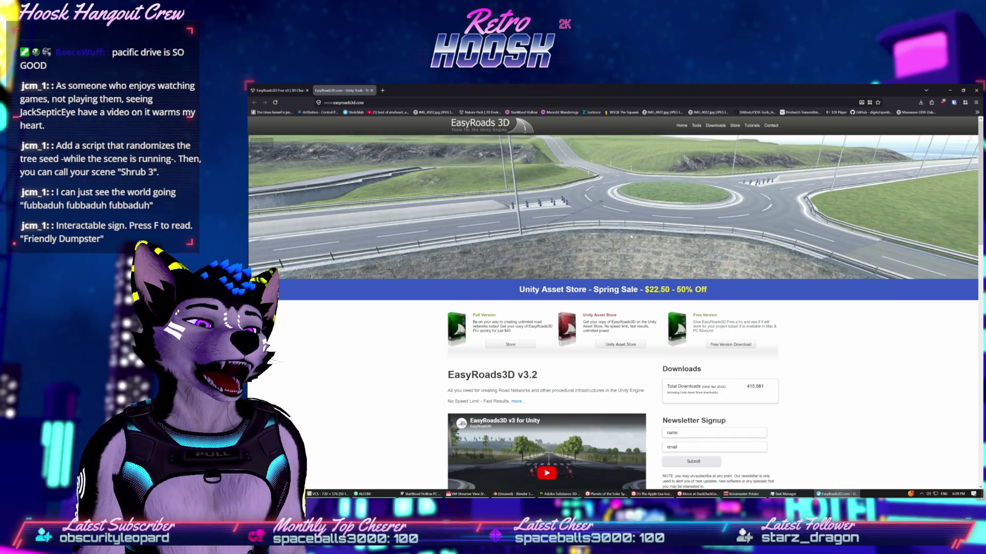
Step: Play the EasyRoads3D v3 for Unity intro video on easyroads3d.com full screen
{"action": "scroll", "coordinate": [442, 329], "scroll_direction": "down", "scroll_amount": 5}
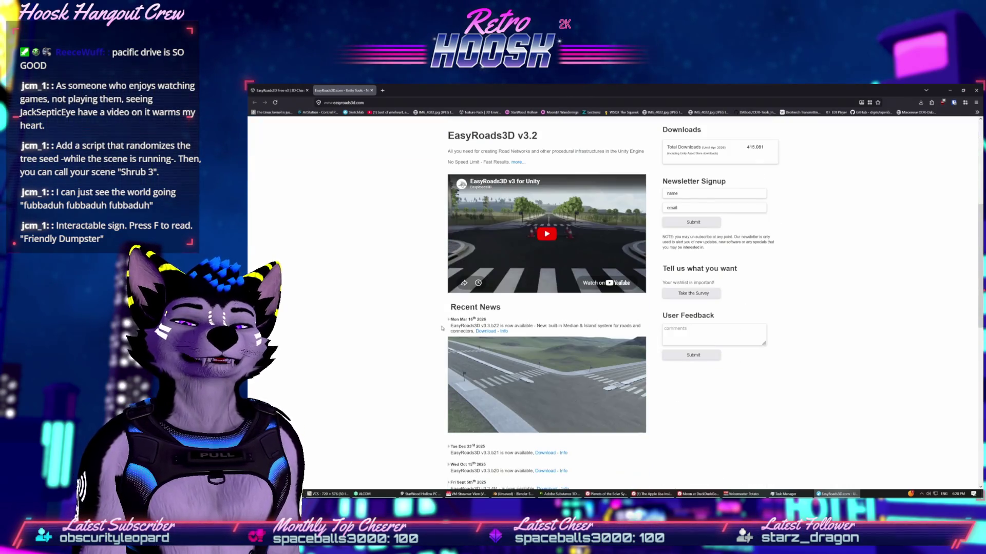
{"action": "scroll", "coordinate": [448, 317], "scroll_direction": "up", "scroll_amount": 3}
{"action": "left_click", "coordinate": [548, 385]}
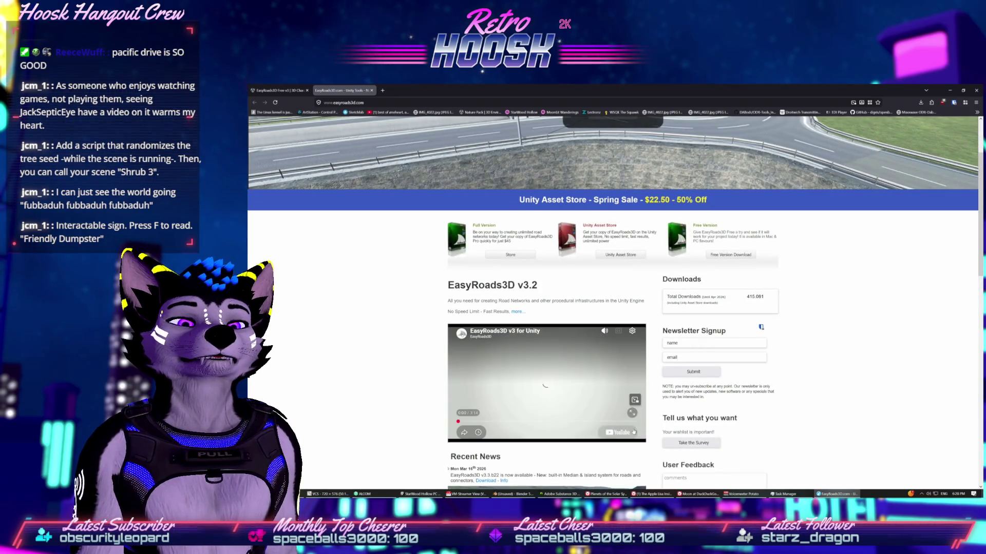
{"action": "left_click", "coordinate": [632, 413]}
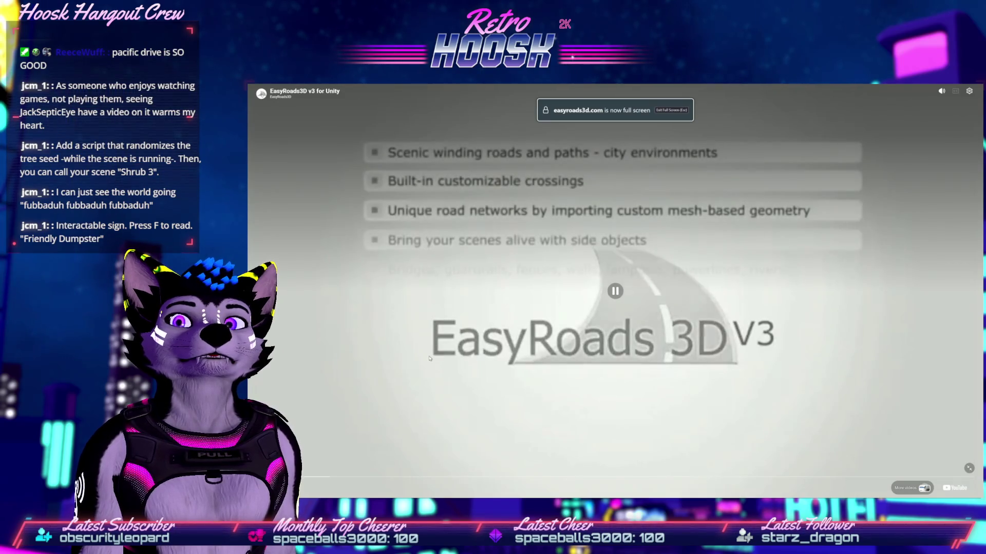
Step: Put the video in its own YouTube tab alongside the EasyRoads3D website tab
{"action": "key", "text": "ctrl+t"}
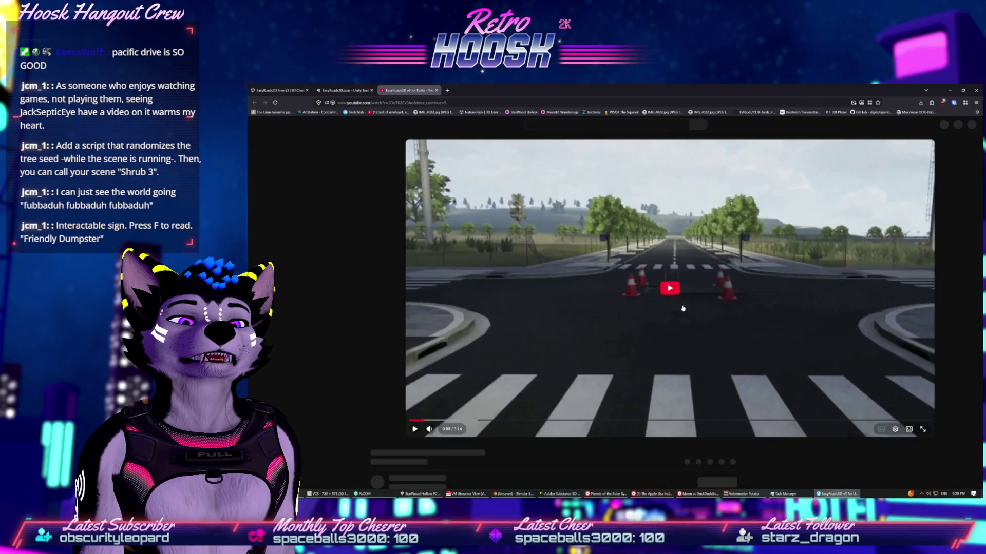
{"action": "left_click", "coordinate": [344, 90]}
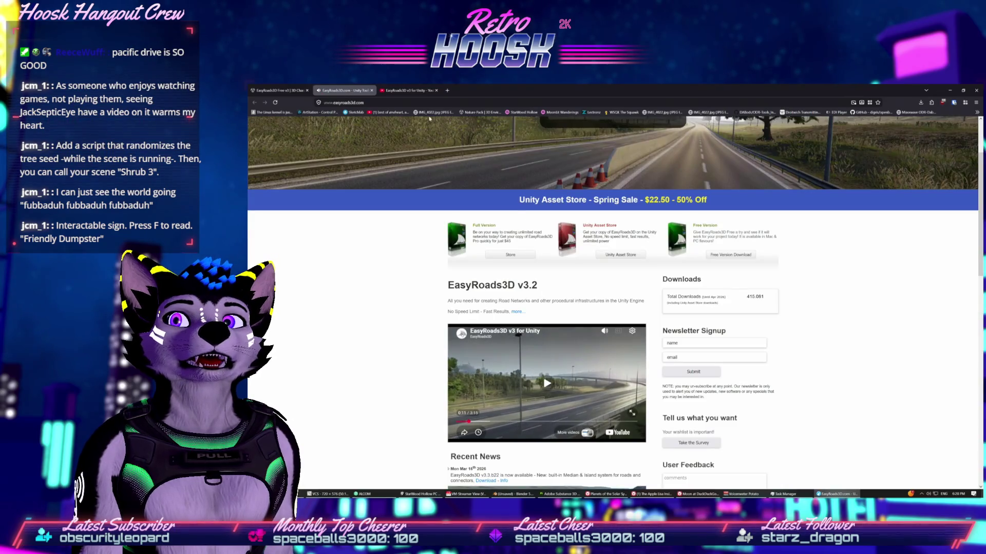
{"action": "left_click", "coordinate": [408, 90]}
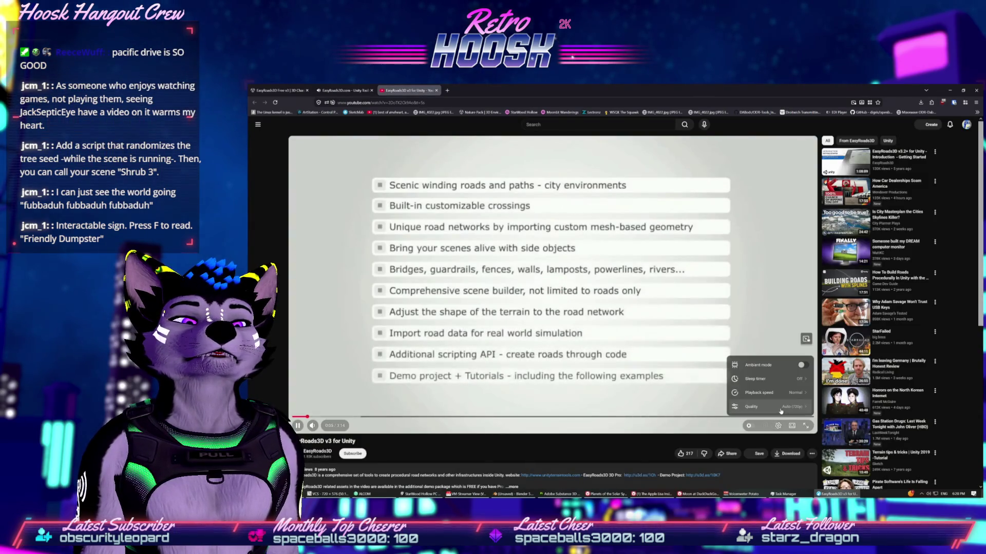
Step: Watch the EasyRoads3D v3 video full screen, pause it, and go to the EasyRoads3D channel page
{"action": "left_click", "coordinate": [781, 361]}
{"action": "left_click", "coordinate": [806, 426]}
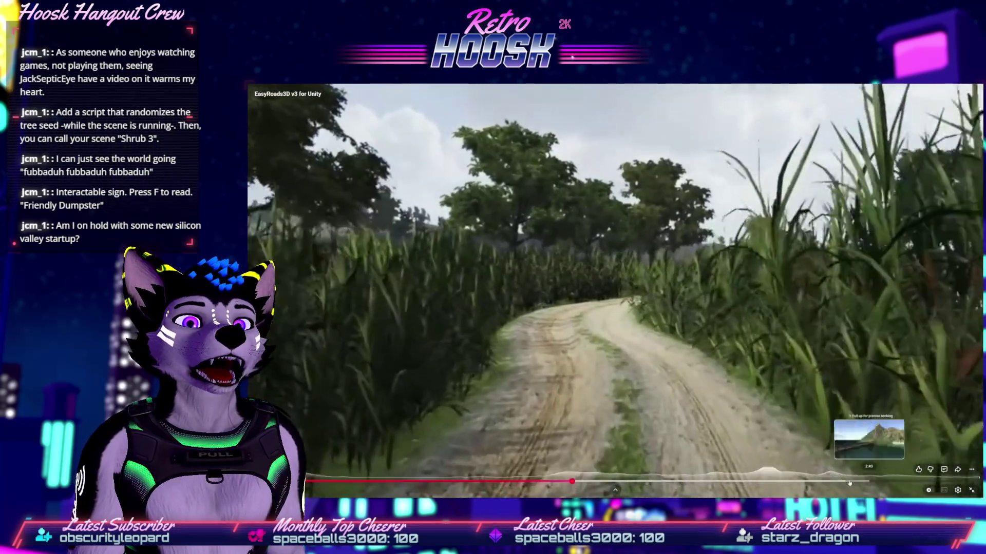
{"action": "left_click", "coordinate": [744, 417]}
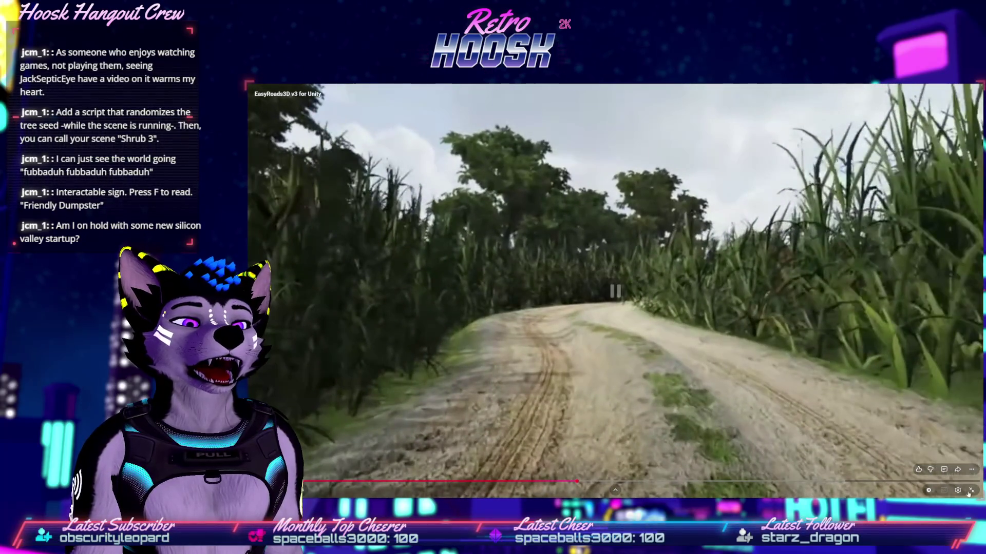
{"action": "key", "text": "Escape"}
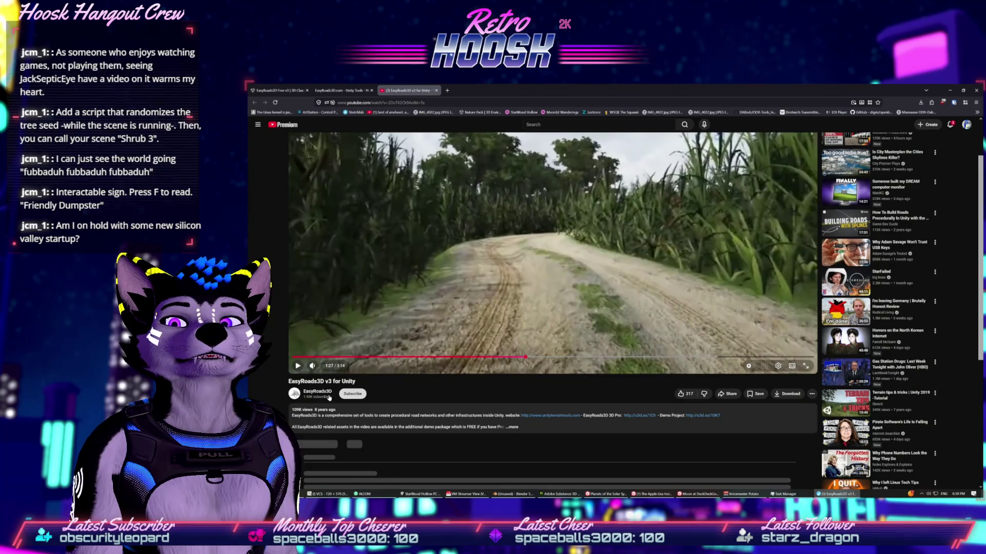
{"action": "left_click", "coordinate": [327, 393]}
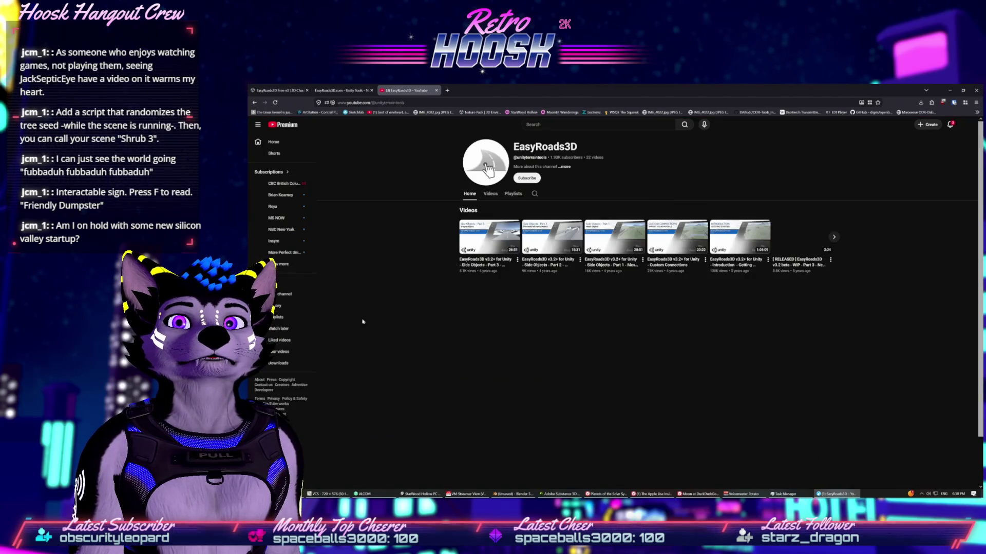
Step: Open the hour-long 'Introduction - Getting Started' tutorial from the channel's Videos list
{"action": "left_click", "coordinate": [490, 193]}
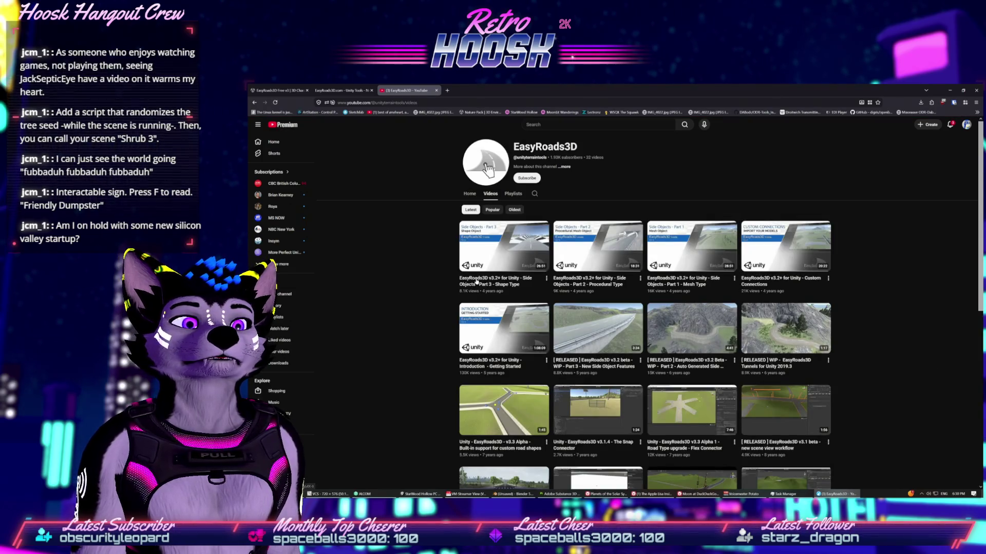
{"action": "scroll", "coordinate": [476, 281], "scroll_direction": "down", "scroll_amount": 3}
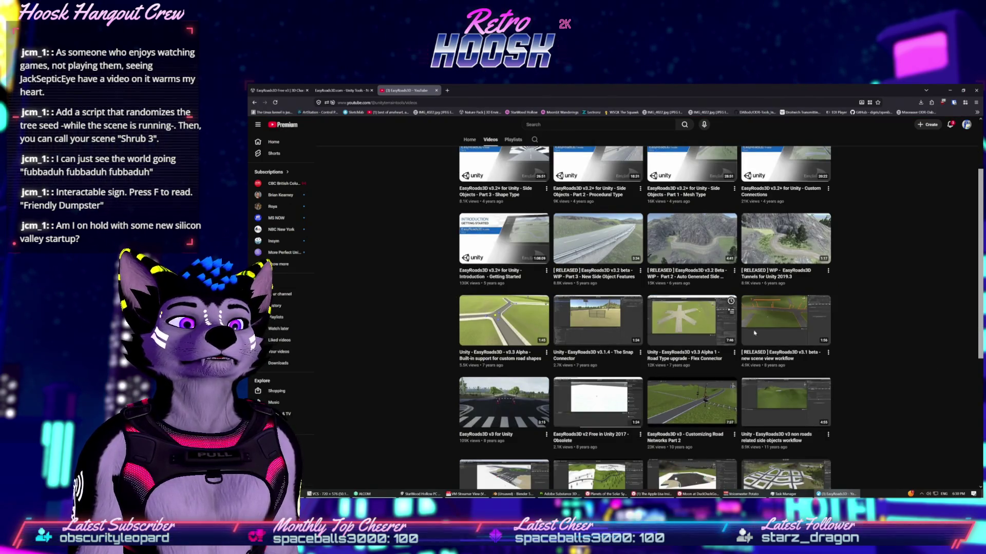
{"action": "scroll", "coordinate": [513, 329], "scroll_direction": "down", "scroll_amount": 3}
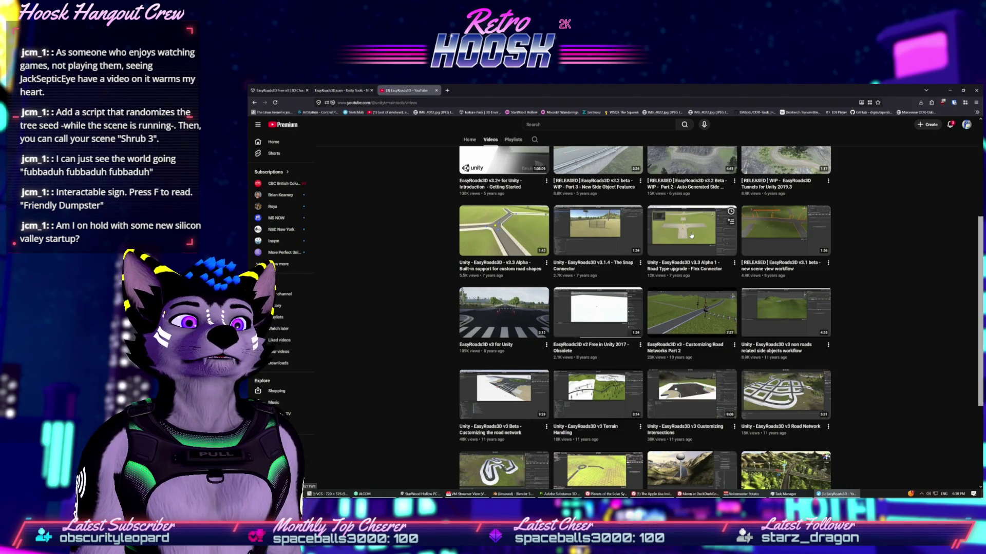
{"action": "scroll", "coordinate": [601, 231], "scroll_direction": "up", "scroll_amount": 1}
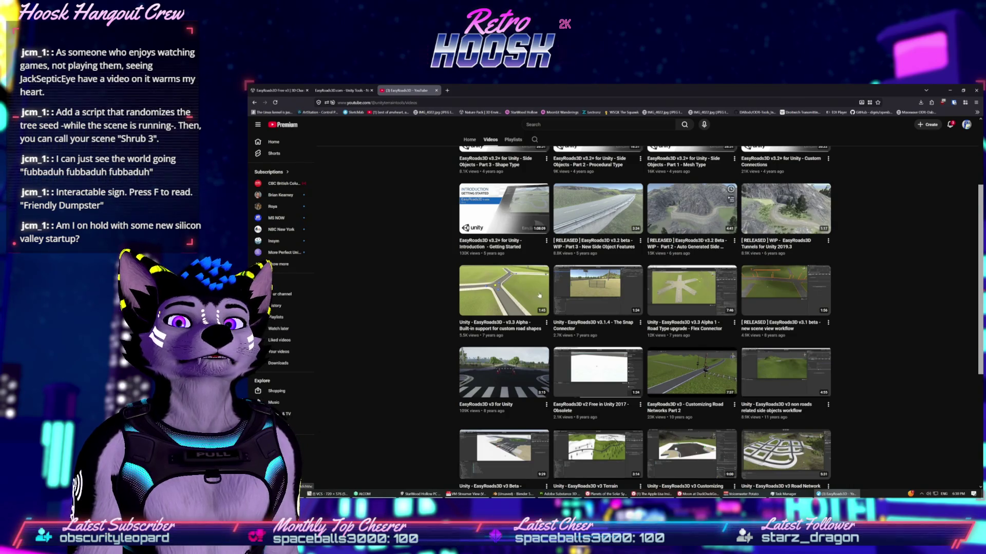
{"action": "scroll", "coordinate": [489, 240], "scroll_direction": "up", "scroll_amount": 1}
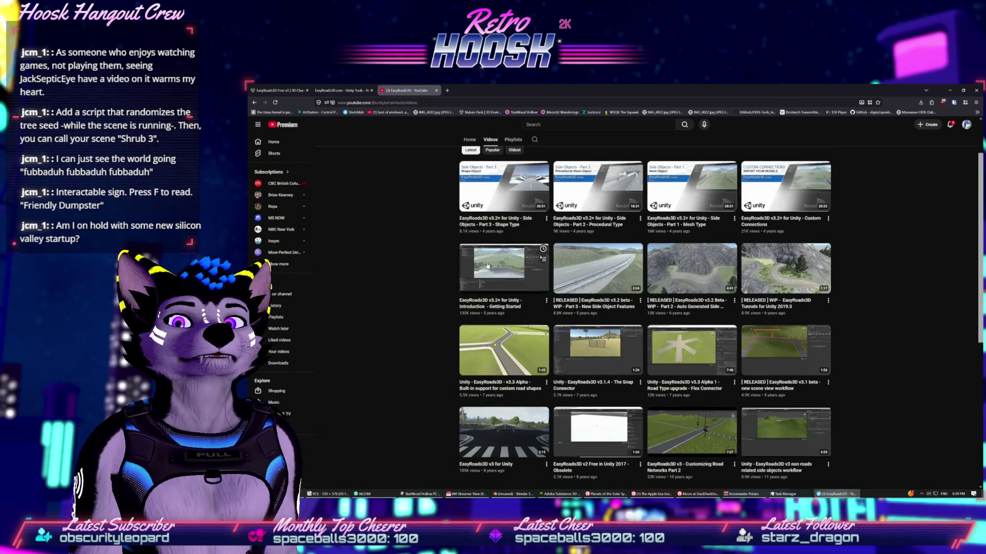
{"action": "left_click", "coordinate": [498, 264]}
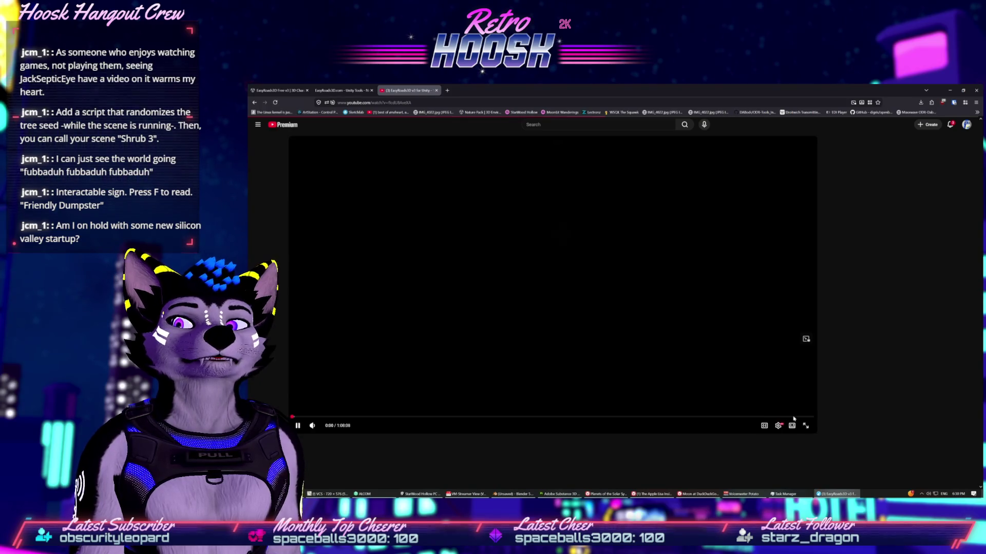
Step: Play the Getting Started tutorial full screen to about 0:22, then bring up the window switcher
{"action": "left_click", "coordinate": [805, 426]}
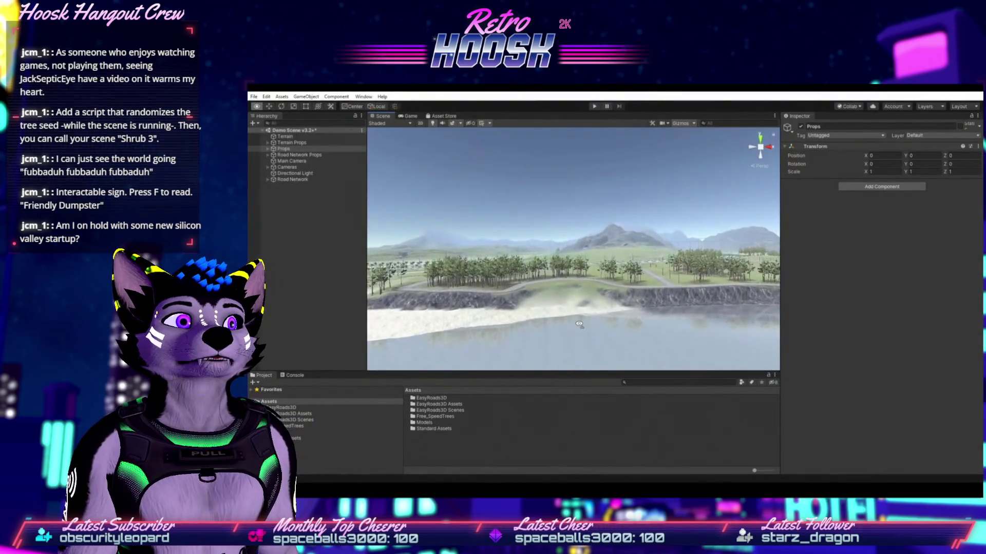
{"action": "mouse_move", "coordinate": [319, 466]}
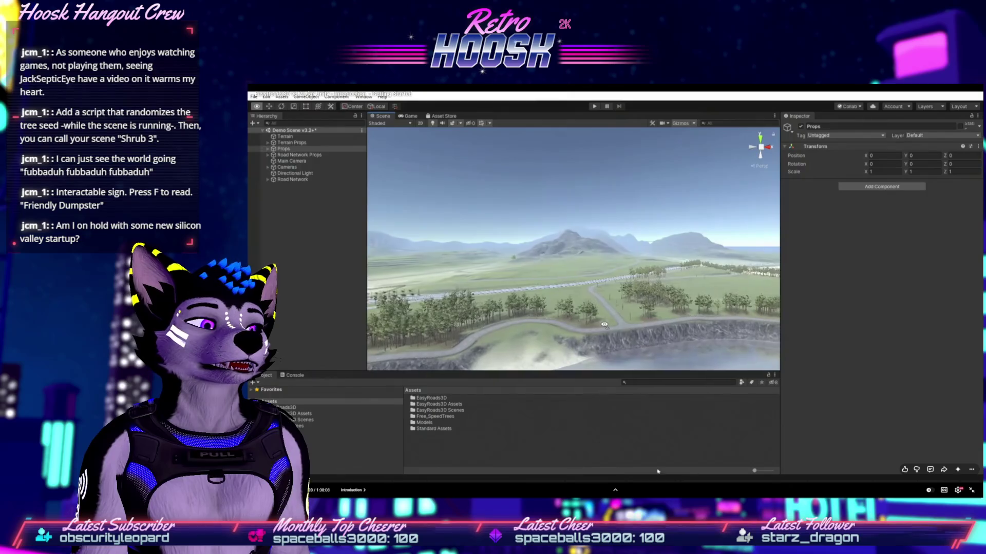
{"action": "mouse_move", "coordinate": [804, 463]}
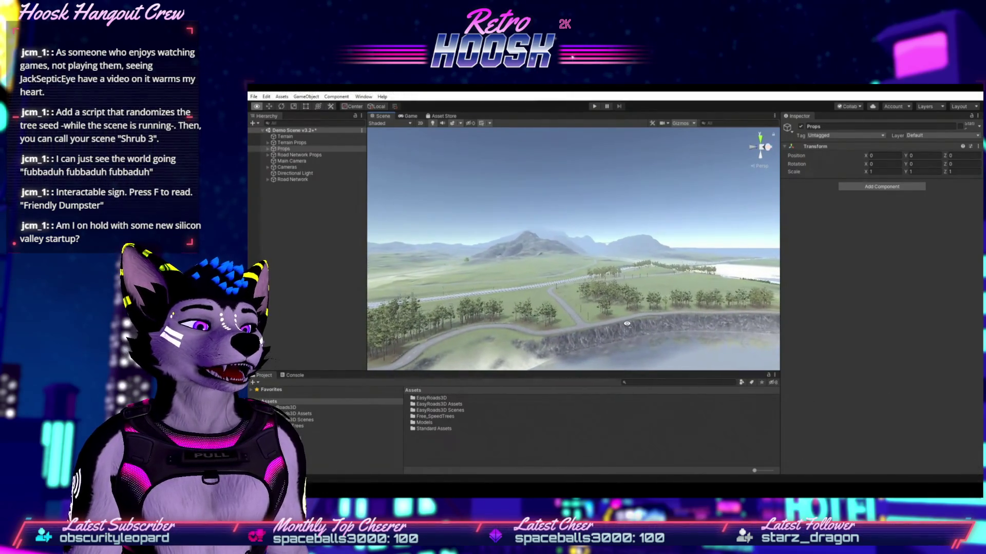
{"action": "key", "text": "alt+Tab"}
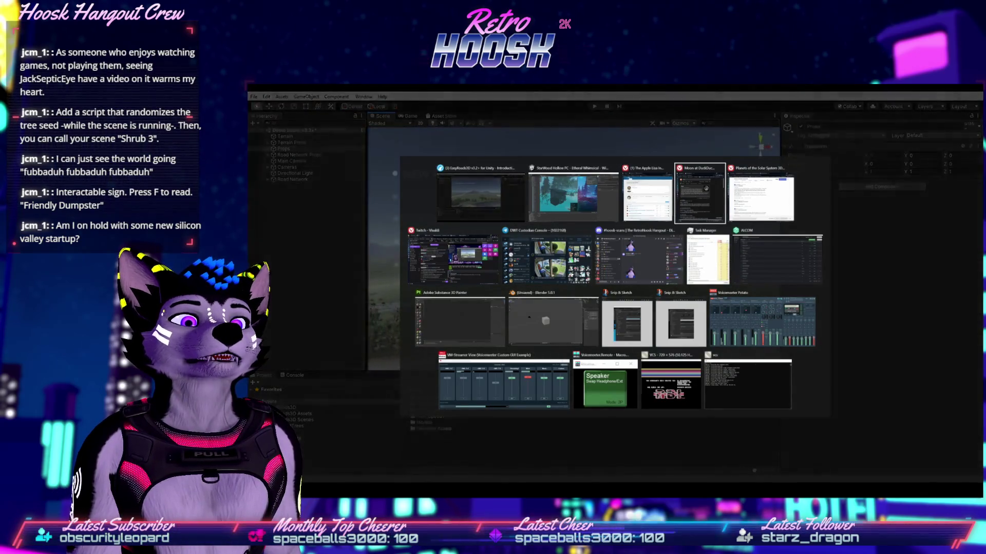
Step: Keep the full-screen tutorial playing through its 'Create Road Network' chapter
{"action": "key", "text": "Tab"}
{"action": "key", "text": "Tab"}
{"action": "key", "text": "Tab"}
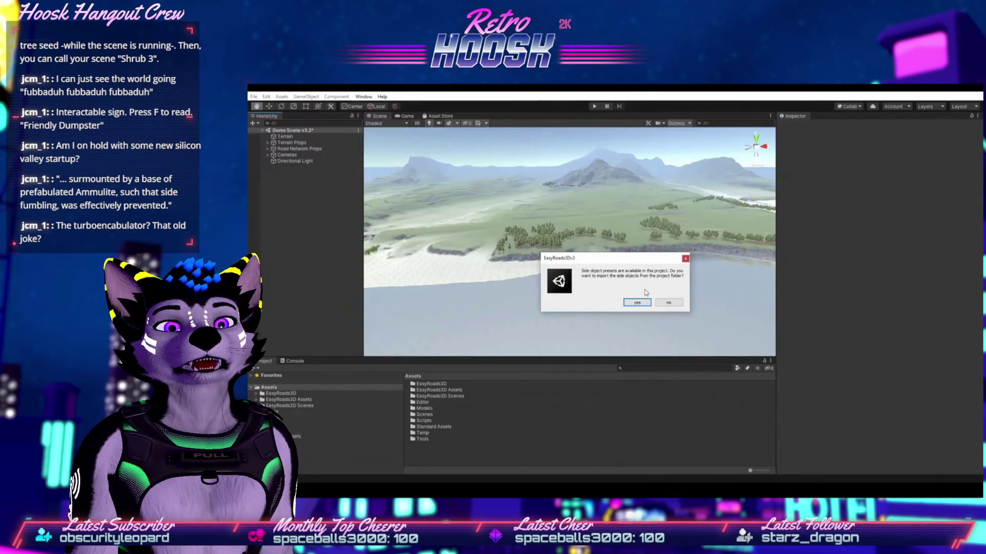
{"action": "mouse_move", "coordinate": [315, 483]}
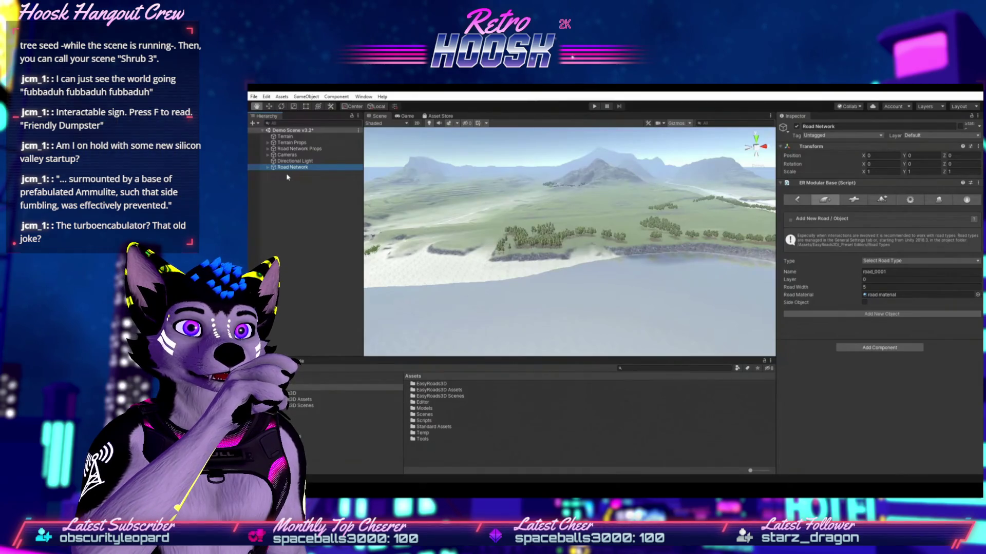
{"action": "left_click", "coordinate": [267, 168]}
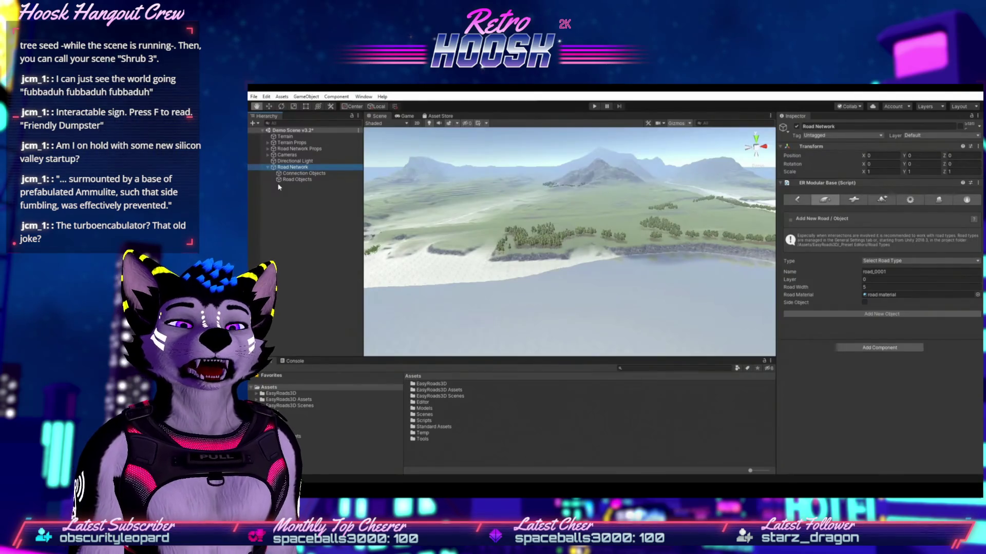
{"action": "mouse_move", "coordinate": [283, 188]}
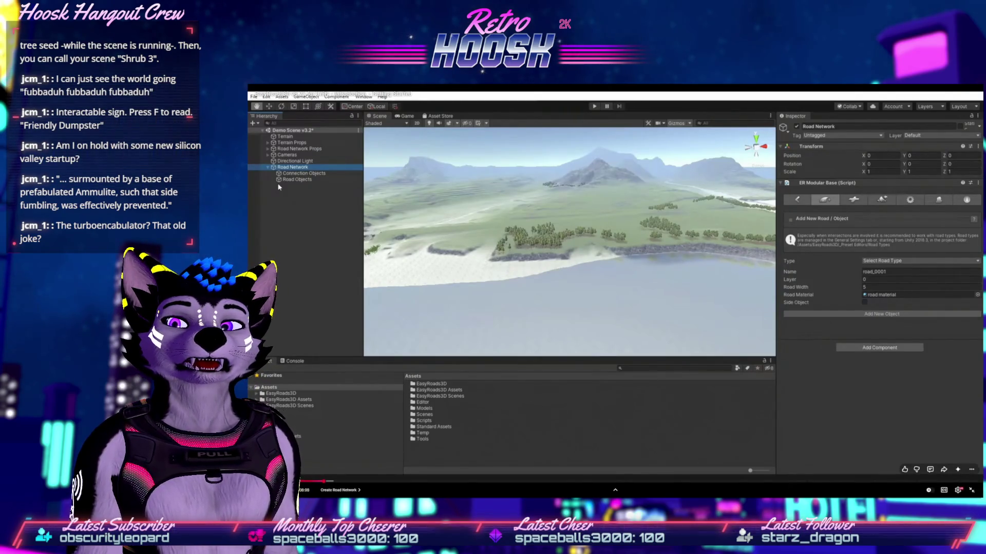